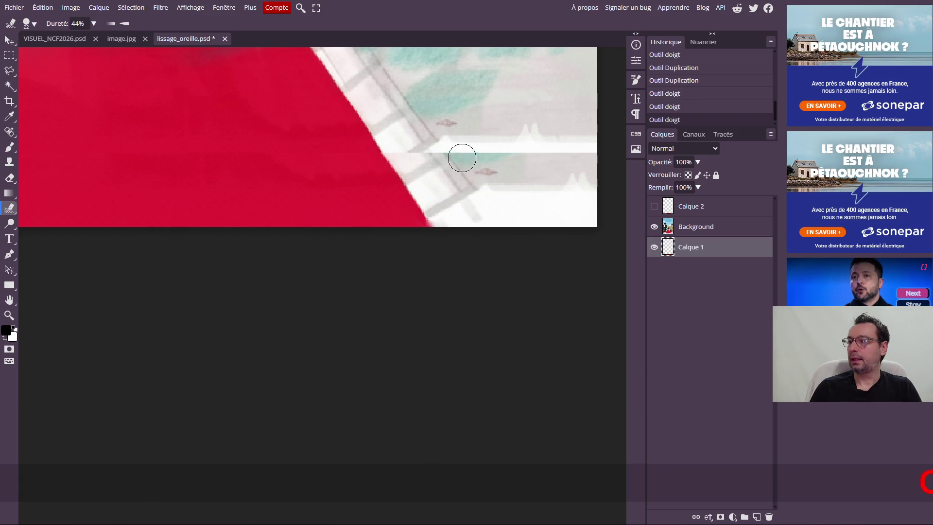
Smudge the white streak into the tiles on the Background layer.
left_click(694, 232)
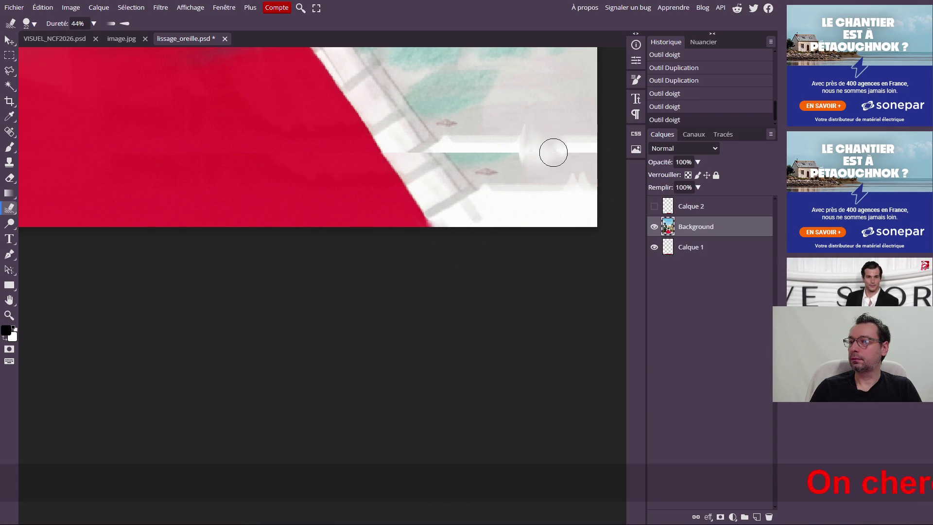
left_click_drag(536, 160, 589, 148)
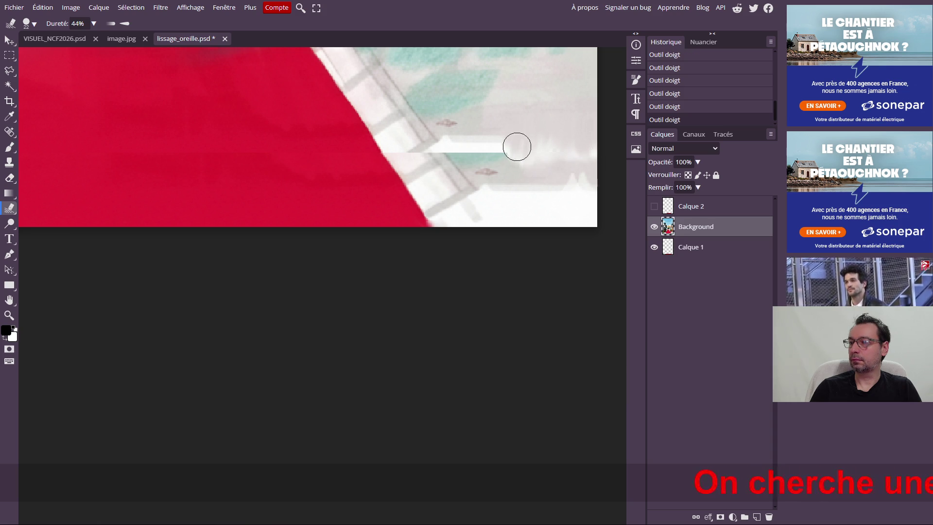
left_click_drag(487, 151, 455, 138)
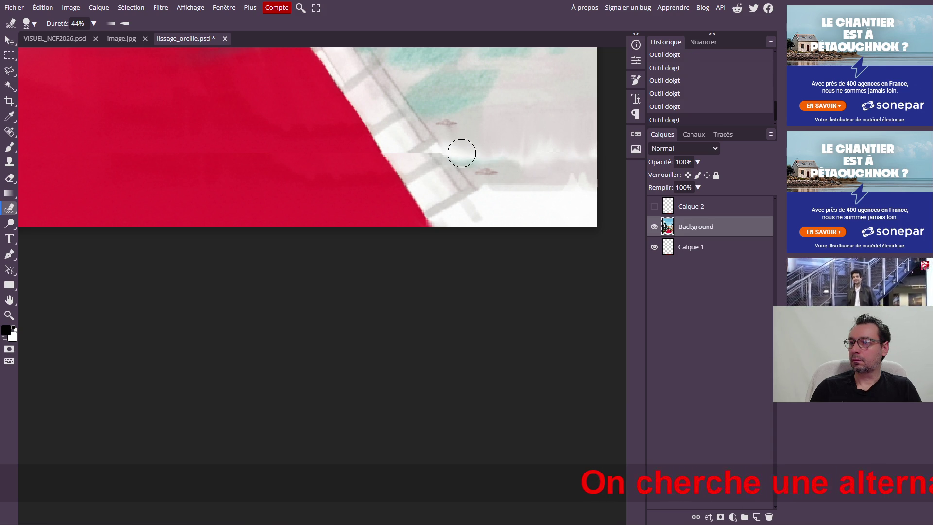
On Calque 1, smudge the small mark and the white area along the bottom-right edge.
left_click(695, 246)
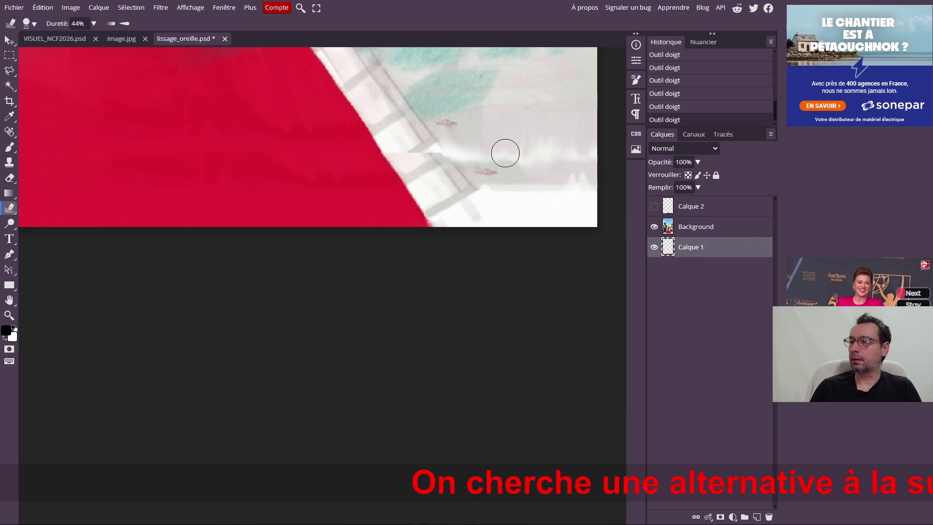
left_click(687, 227)
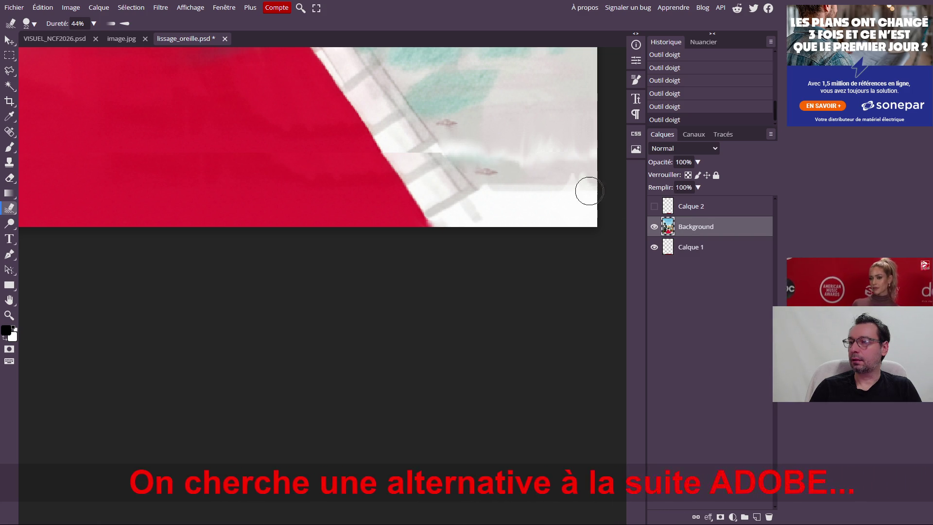
left_click(691, 247)
left_click_drag(481, 170, 502, 176)
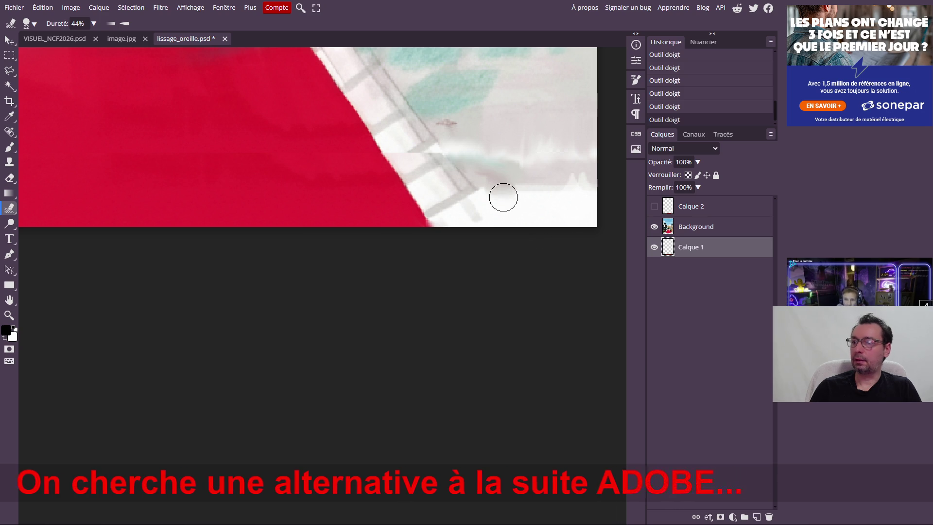
mouse_move(514, 212)
left_mouse_down()
mouse_move(520, 192)
mouse_move(555, 204)
mouse_move(565, 192)
left_mouse_up()
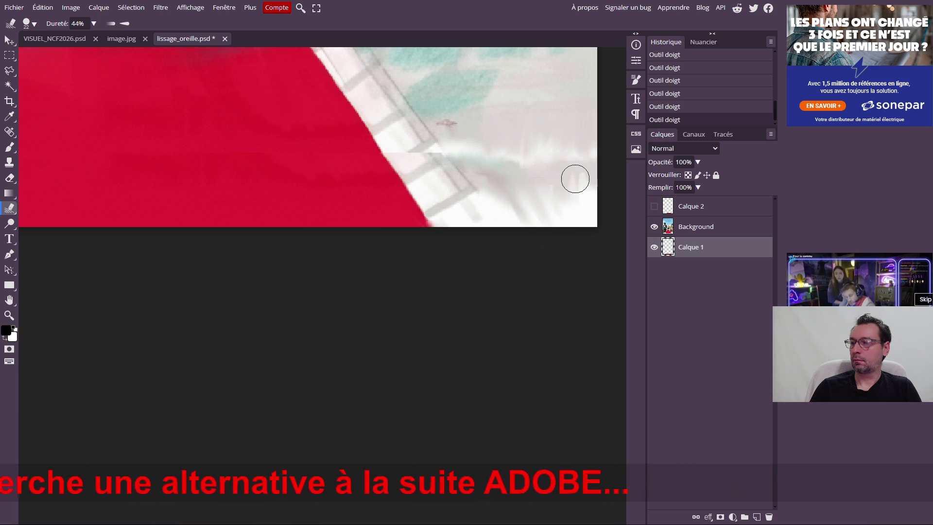
left_click_drag(559, 221, 586, 192)
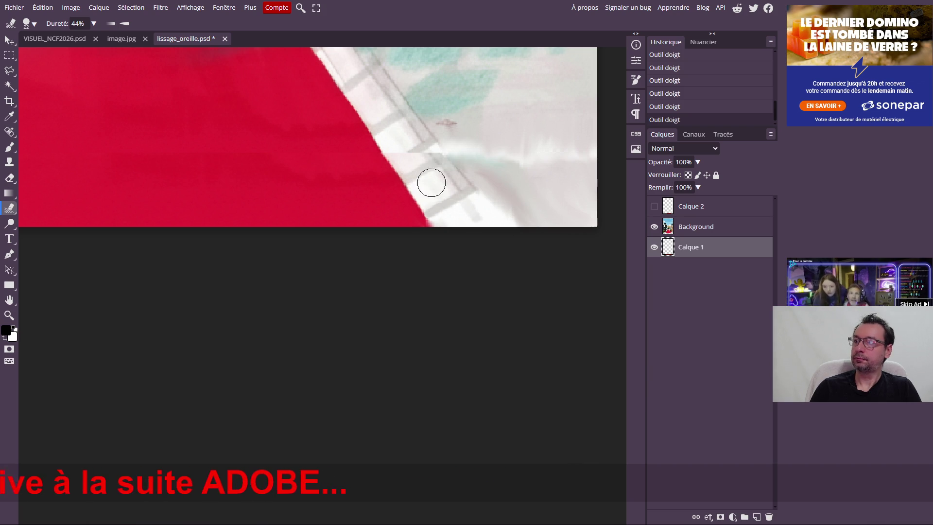
scroll(263, 125, "down", 1)
scroll(262, 125, "down", 1)
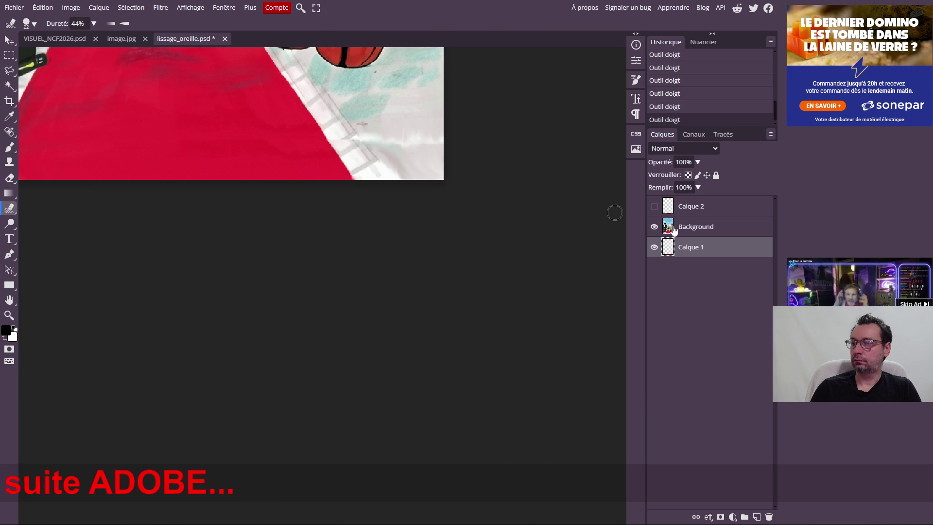
Smudge the lower-left edge on Background, then undo the unwanted dark smear.
left_click(692, 226)
scroll(183, 142, "up", 2)
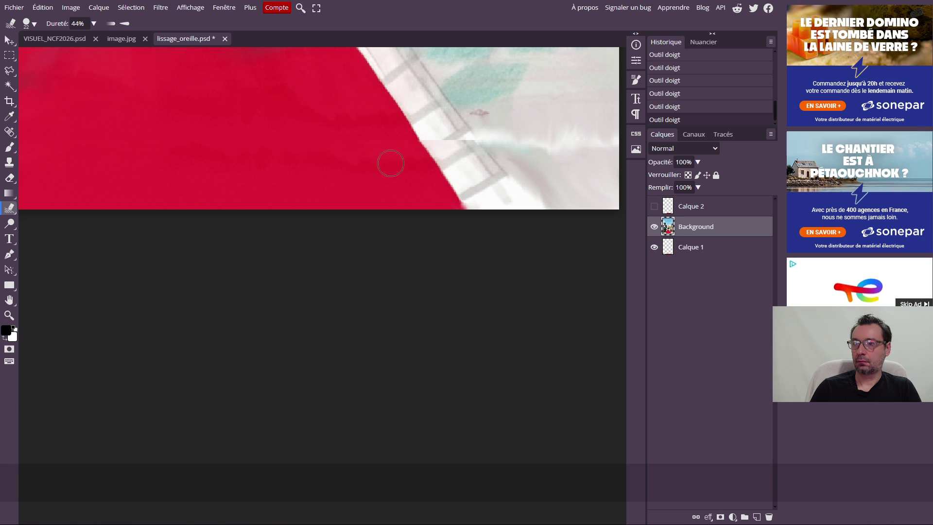
scroll(219, 141, "down", 2)
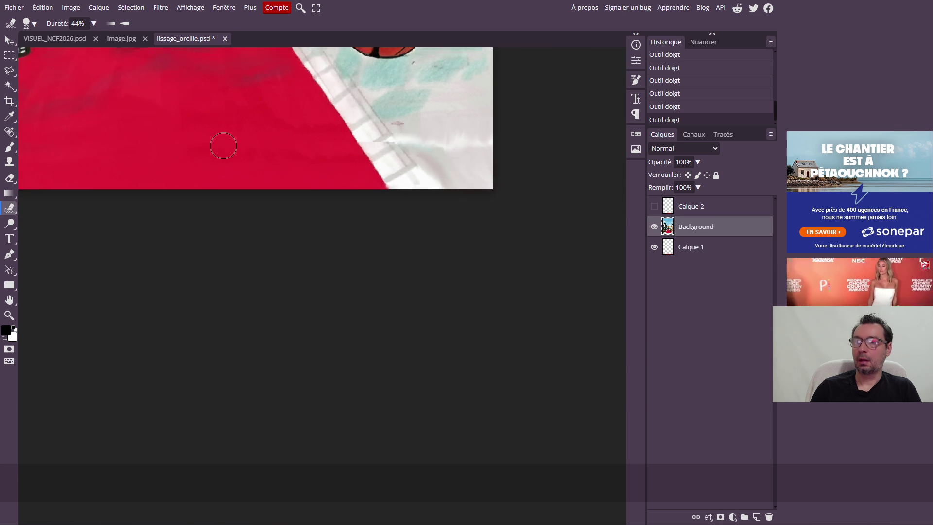
scroll(224, 146, "down", 1)
scroll(183, 135, "down", 2)
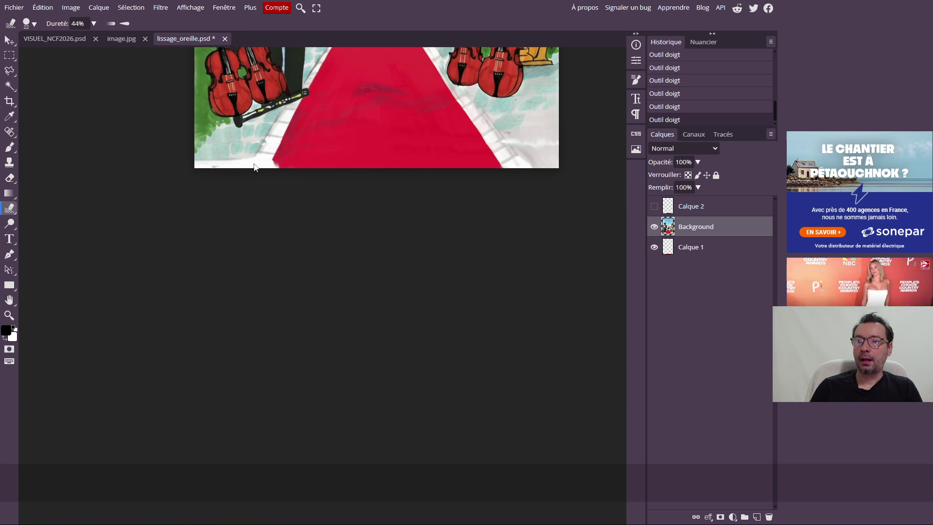
scroll(219, 151, "up", 2)
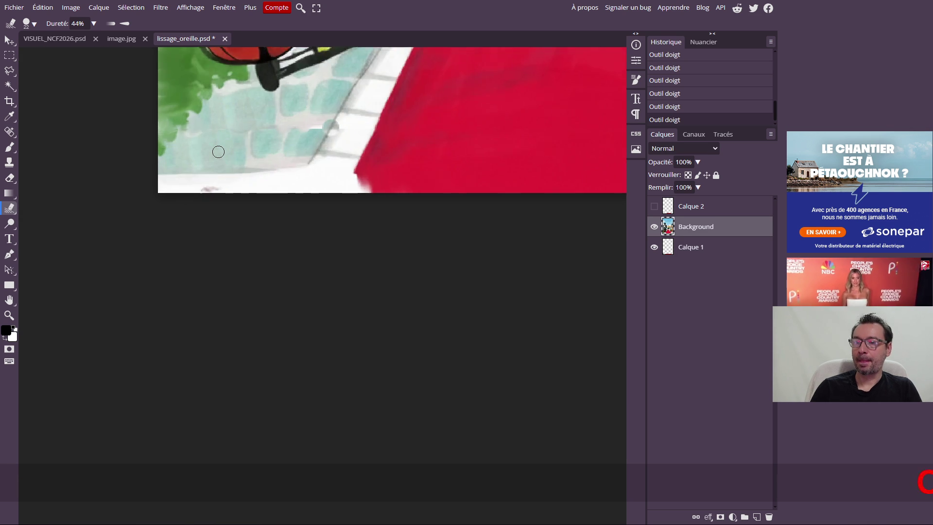
scroll(218, 151, "up", 1)
scroll(218, 151, "up", 1)
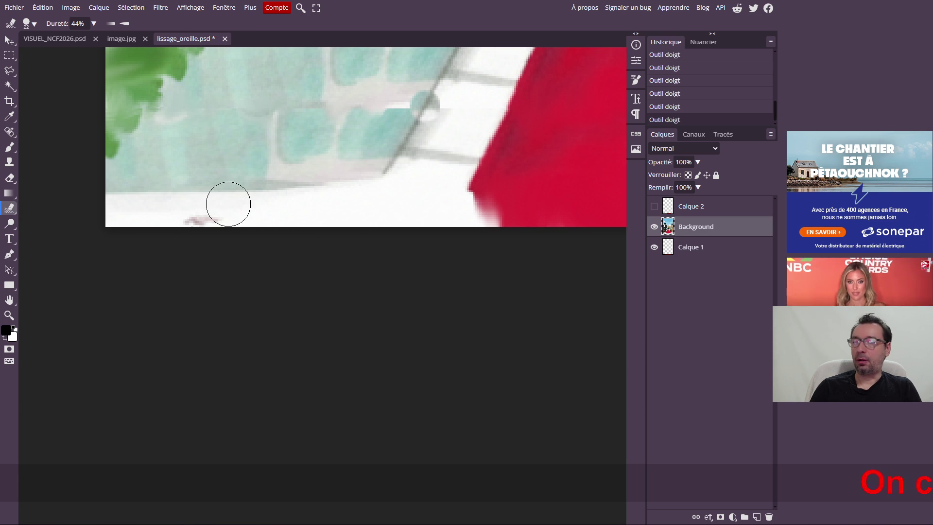
mouse_move(168, 234)
left_mouse_down()
mouse_move(141, 246)
mouse_move(162, 194)
left_mouse_up()
key("ctrl+z")
key("ctrl+z")
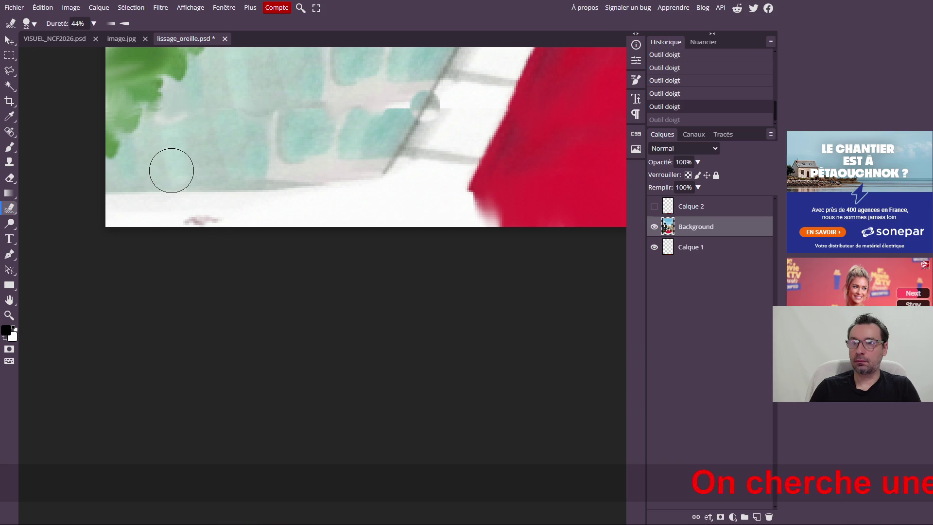
On Calque 1, smear the white band at the lower left and further to the right.
left_click(702, 250)
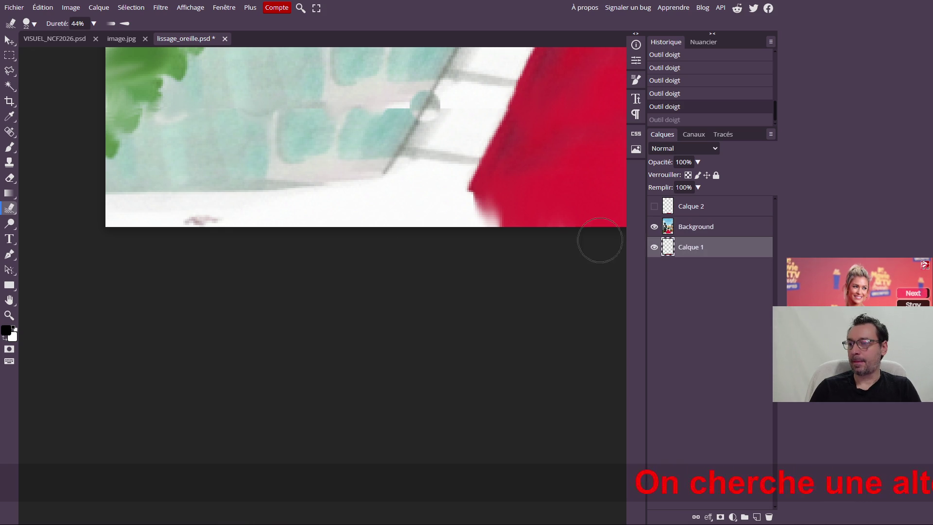
mouse_move(129, 219)
left_mouse_down()
mouse_move(127, 204)
mouse_move(114, 226)
mouse_move(208, 190)
mouse_move(192, 240)
mouse_move(229, 252)
mouse_move(168, 212)
mouse_move(177, 236)
mouse_move(130, 208)
left_mouse_up()
mouse_move(215, 198)
left_mouse_down()
mouse_move(247, 243)
mouse_move(256, 215)
mouse_move(253, 234)
mouse_move(306, 191)
mouse_move(323, 194)
mouse_move(256, 245)
mouse_move(319, 194)
mouse_move(316, 216)
mouse_move(355, 191)
mouse_move(313, 240)
mouse_move(288, 210)
mouse_move(250, 202)
mouse_move(267, 223)
mouse_move(302, 195)
mouse_move(333, 230)
mouse_move(368, 209)
left_mouse_up()
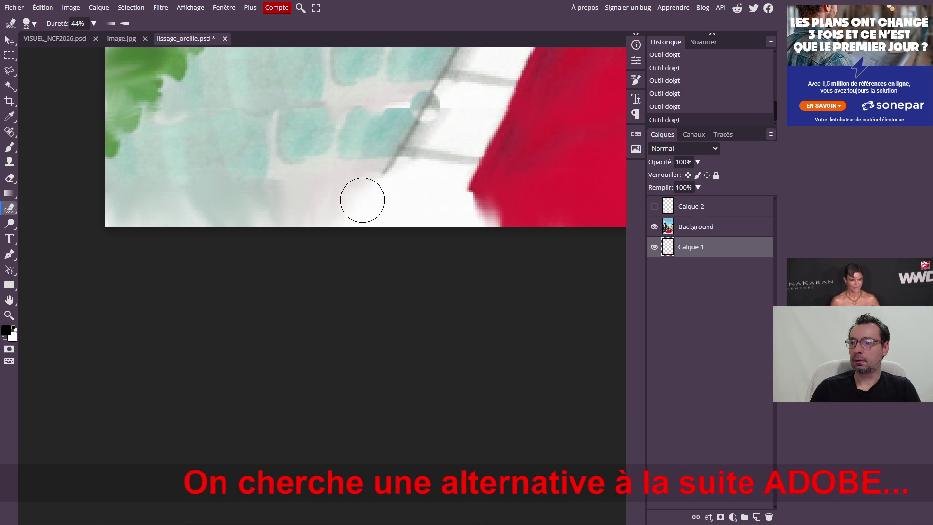
Duplicate Background and Calque 1 together and merge the copies into one Background copy layer.
left_click(9, 162)
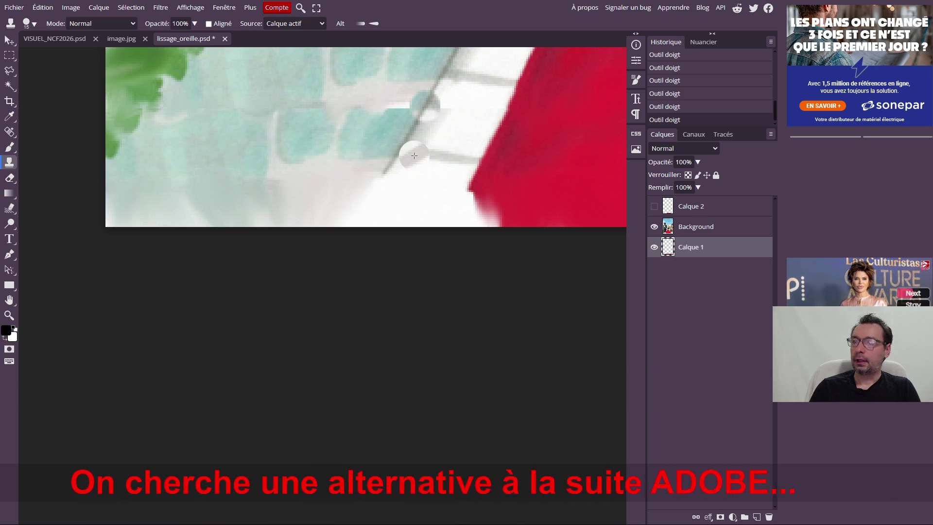
scroll(408, 146, "down", 2)
scroll(412, 135, "down", 2)
scroll(414, 127, "down", 2)
scroll(413, 128, "right", 1)
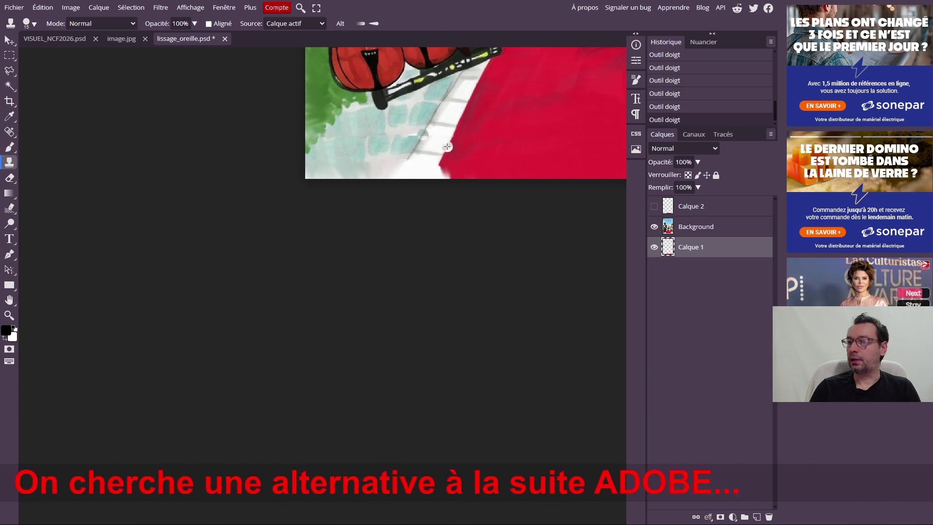
scroll(452, 145, "right", 3)
scroll(452, 145, "right", 2)
scroll(414, 147, "right", 2)
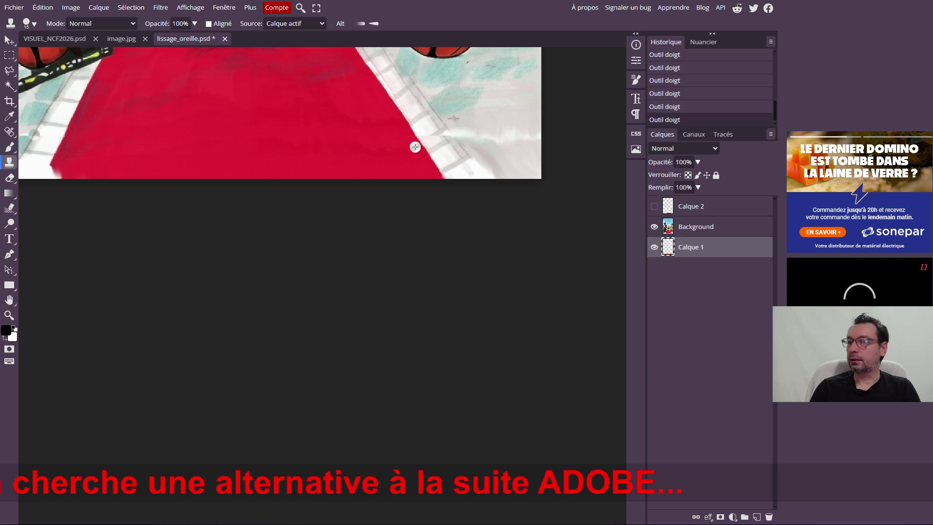
scroll(227, 135, "left", 5)
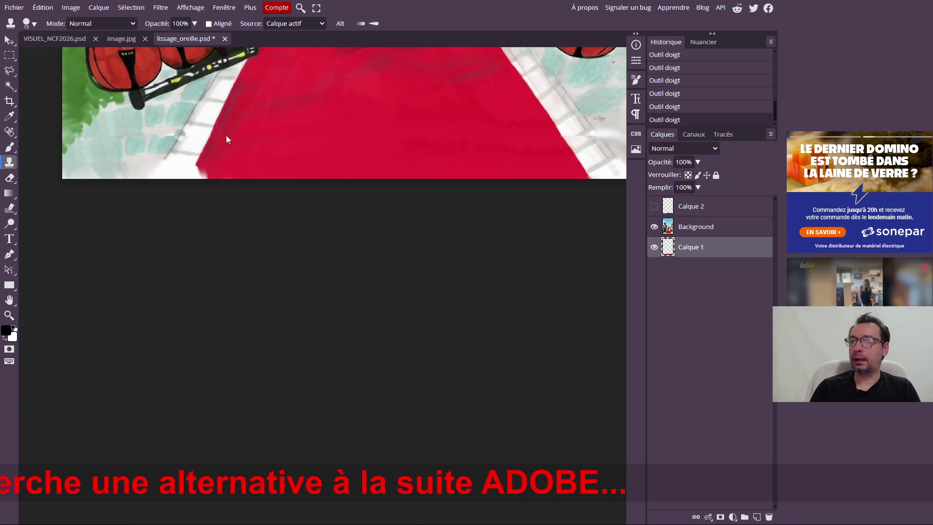
left_click(705, 229)
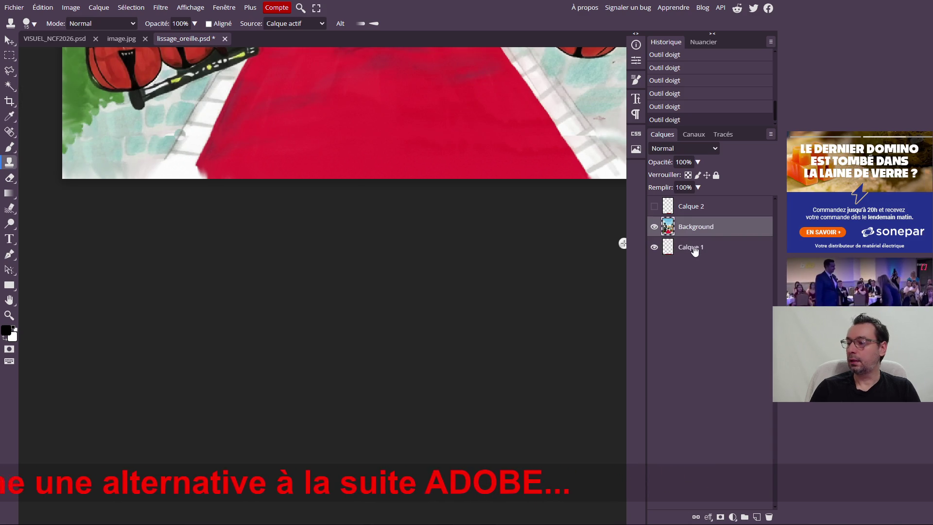
left_click(694, 251, "shift")
left_click_drag(684, 233, 756, 516)
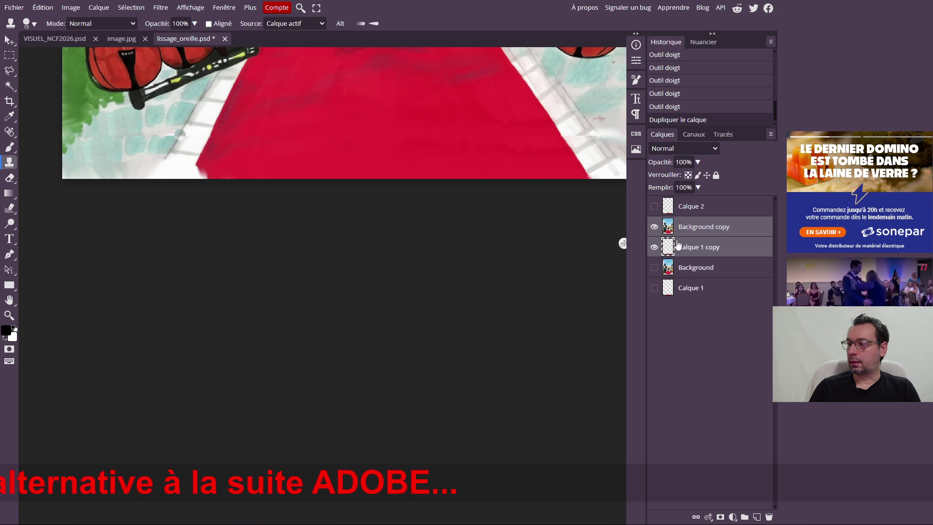
right_click(694, 236)
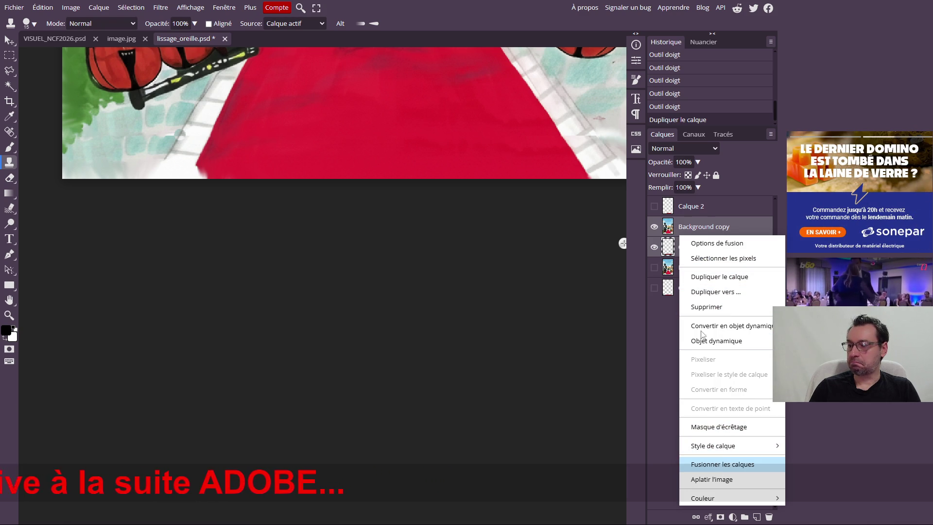
scroll(222, 132, "up", 1)
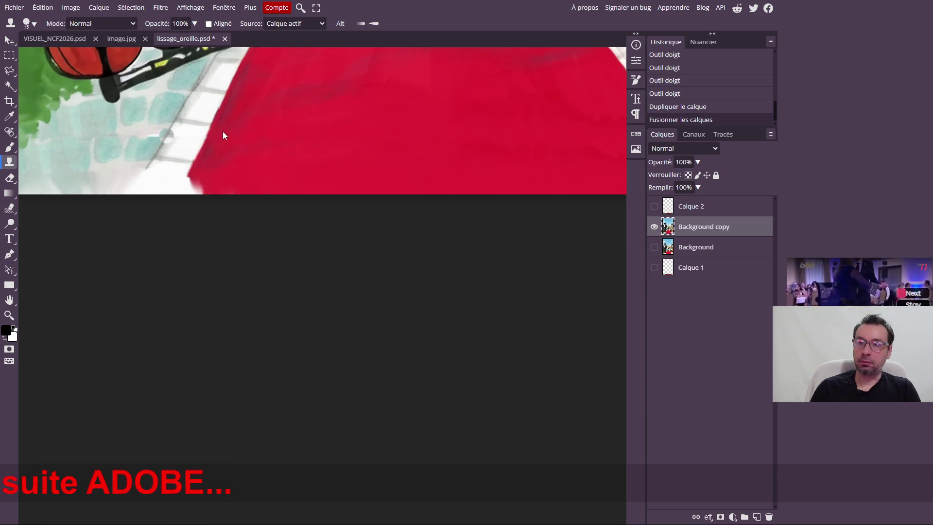
scroll(222, 131, "up", 1)
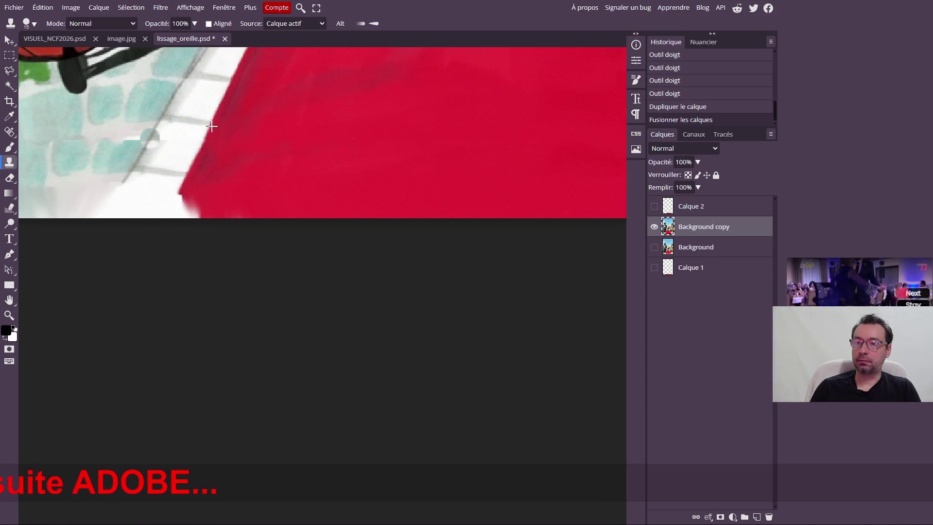
Heal away the dark line crossing the tiles left of the red carpet with the Spot Healing Brush.
left_click(10, 132)
left_click_drag(136, 135, 142, 139)
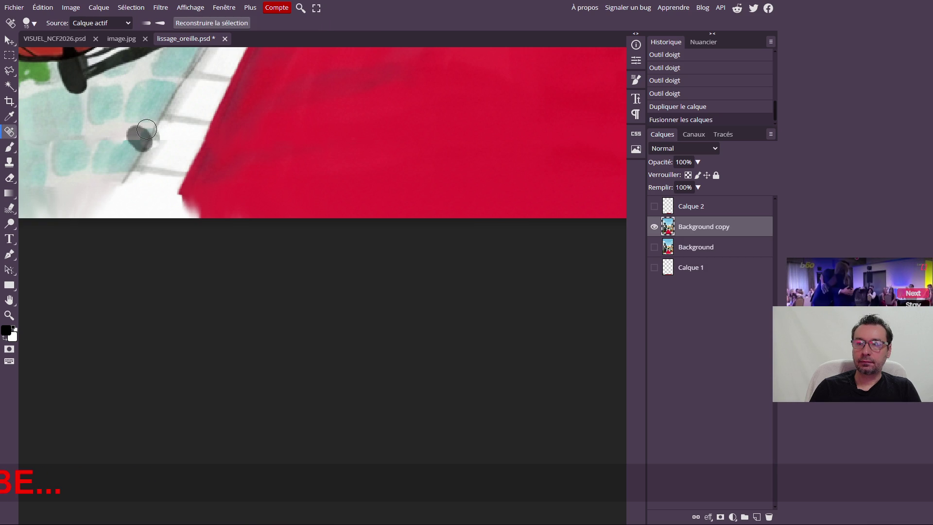
left_click_drag(146, 130, 147, 138)
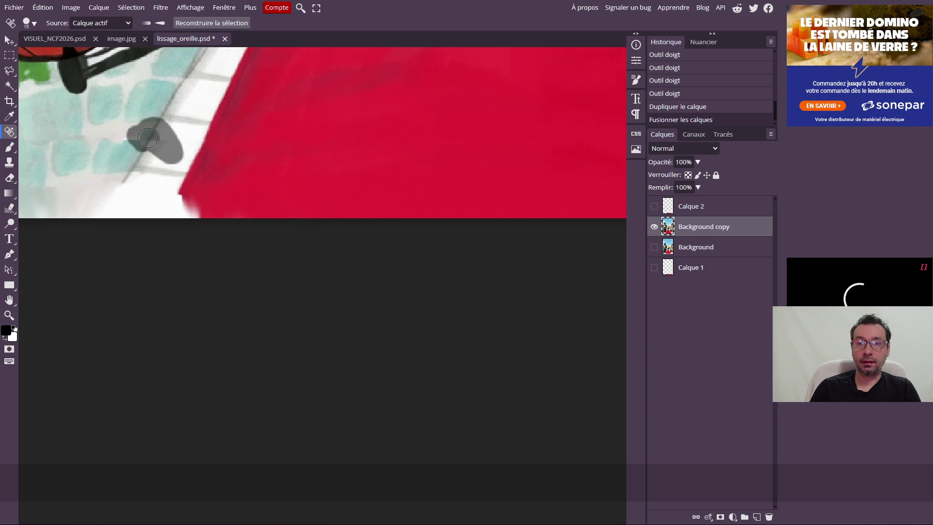
mouse_move(146, 138)
left_mouse_down()
mouse_move(141, 131)
mouse_move(129, 143)
left_mouse_up()
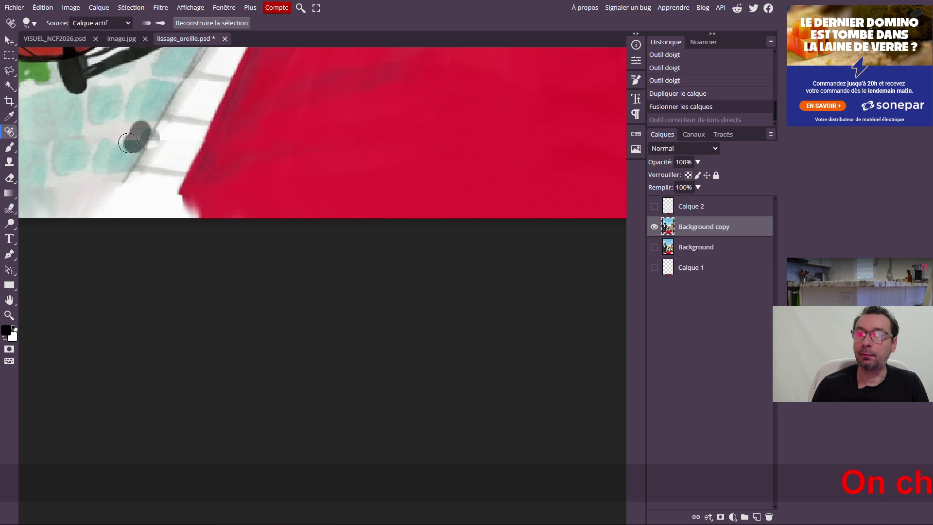
left_click_drag(129, 143, 142, 163)
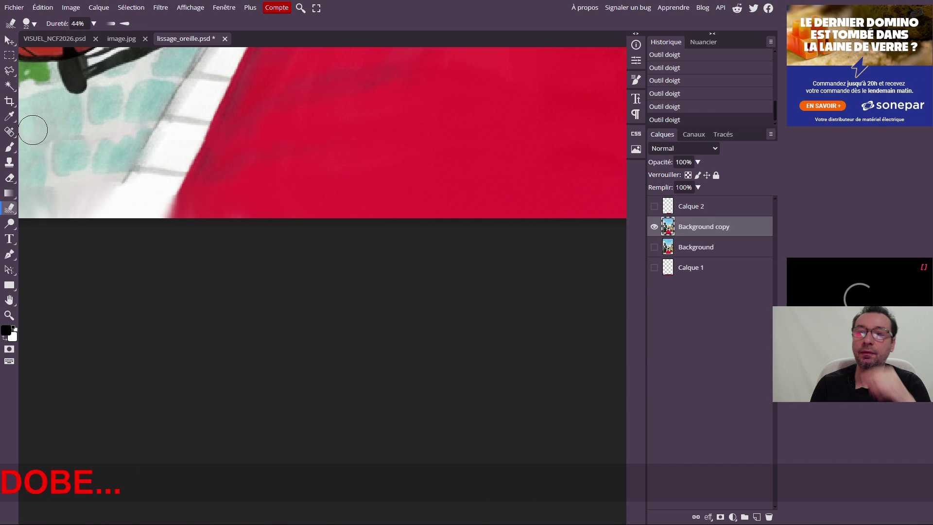
Clone texture over the red carpet's edge with two Clone Stamp strokes.
key("s")
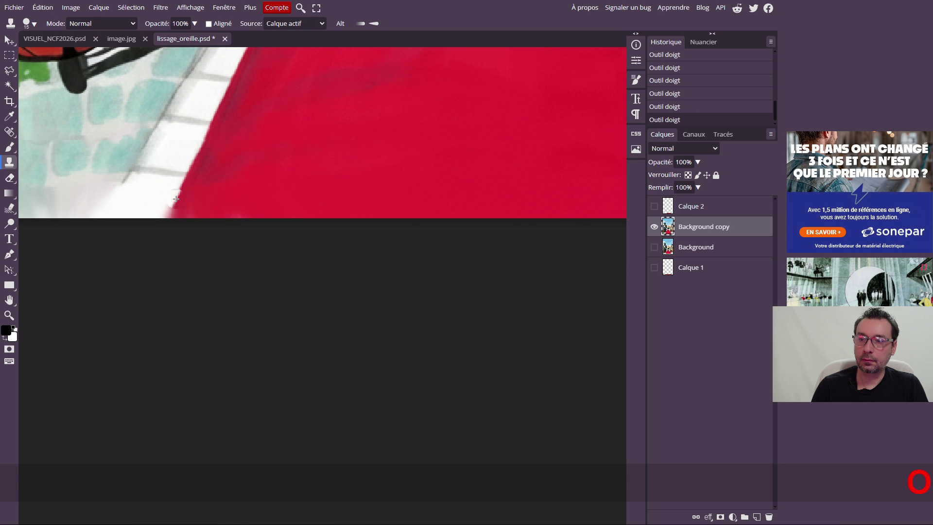
left_click_drag(175, 198, 219, 175)
left_click_drag(233, 168, 270, 153)
scroll(373, 126, "down", 5)
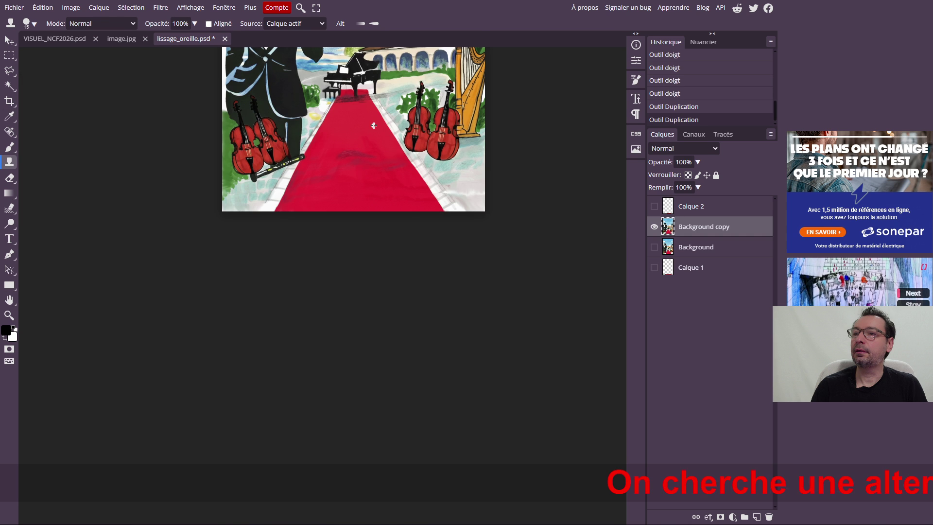
scroll(374, 126, "up", 5)
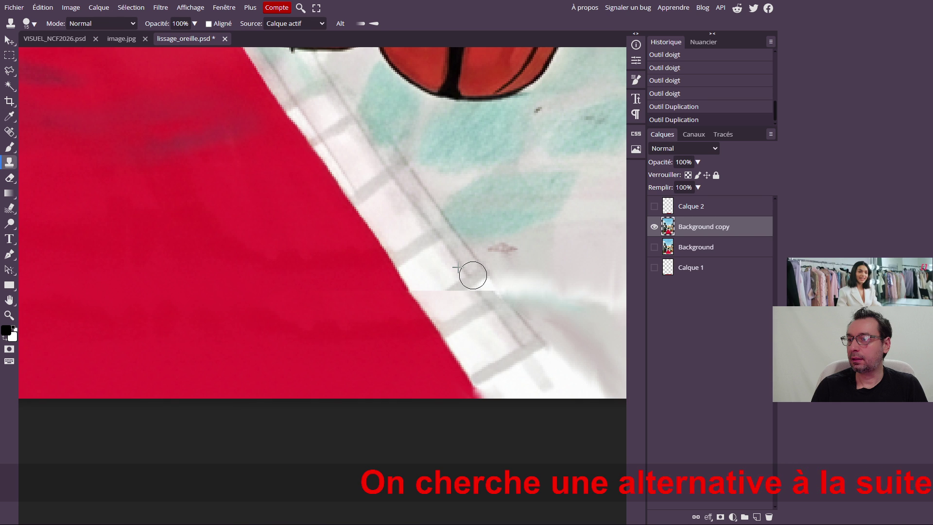
Try clone stamps on the tile edge, undoing twice, and keep one stroke down the carpet's edge.
left_click(488, 289)
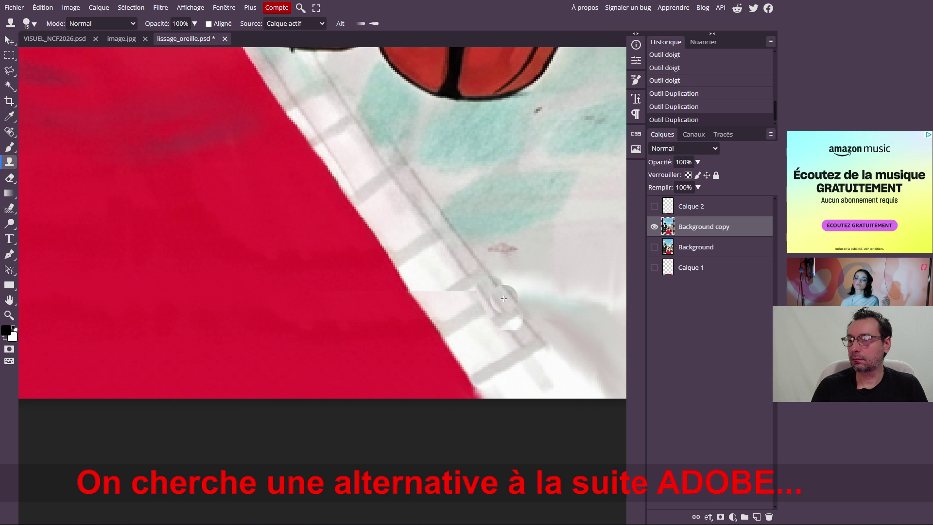
key("ctrl+z")
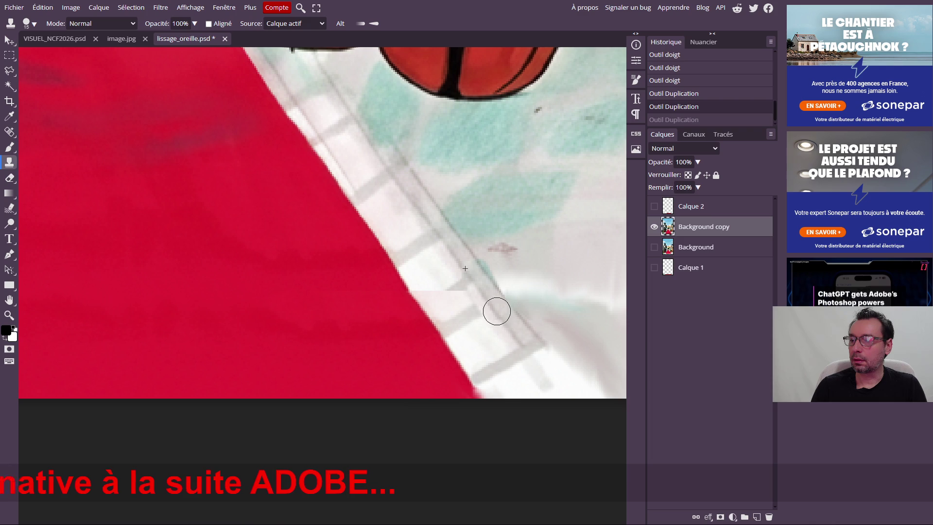
left_click(496, 307)
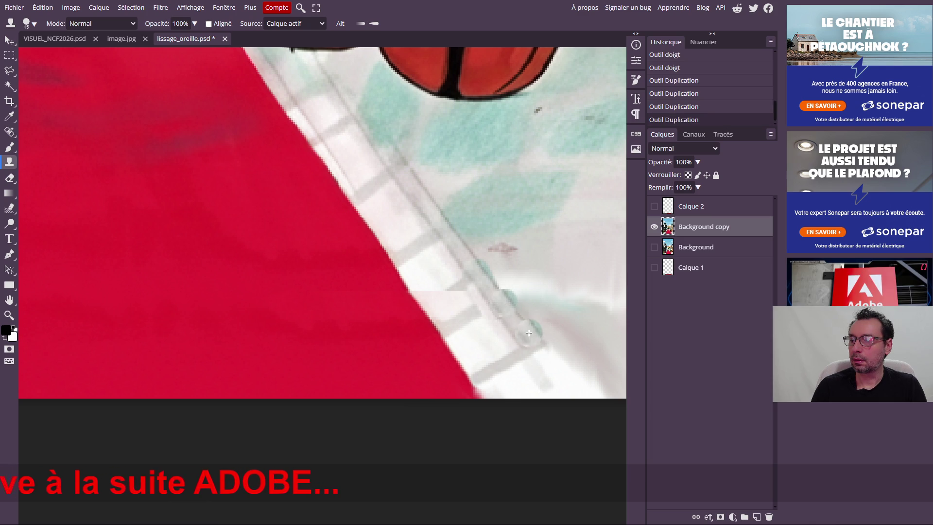
key("ctrl+z")
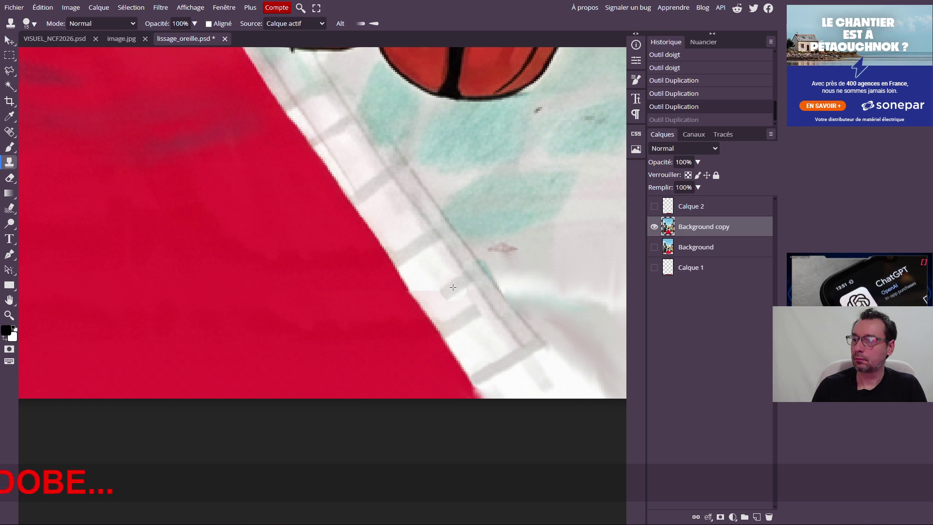
left_click_drag(452, 287, 435, 300)
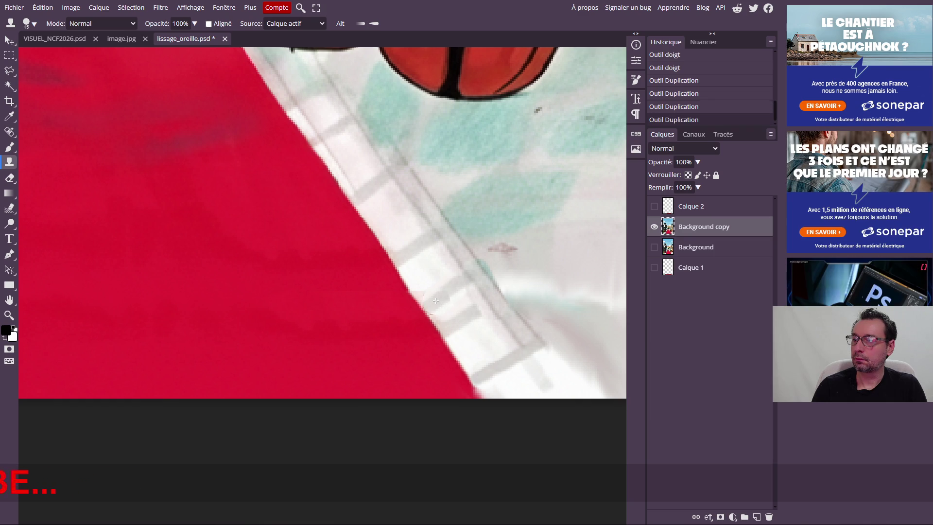
Heal along the red carpet's edge and the mark beside the tiles, undoing and redoing strokes.
left_click(10, 131)
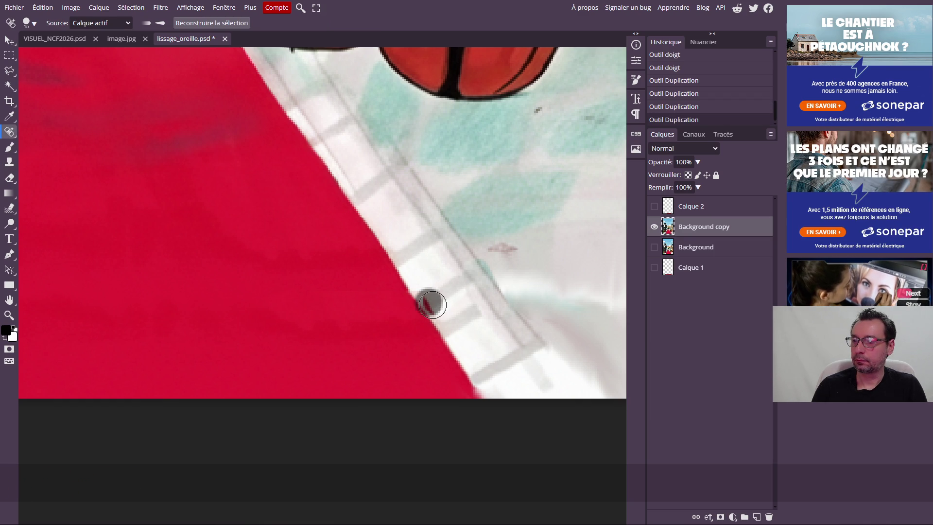
left_click_drag(437, 291, 420, 285)
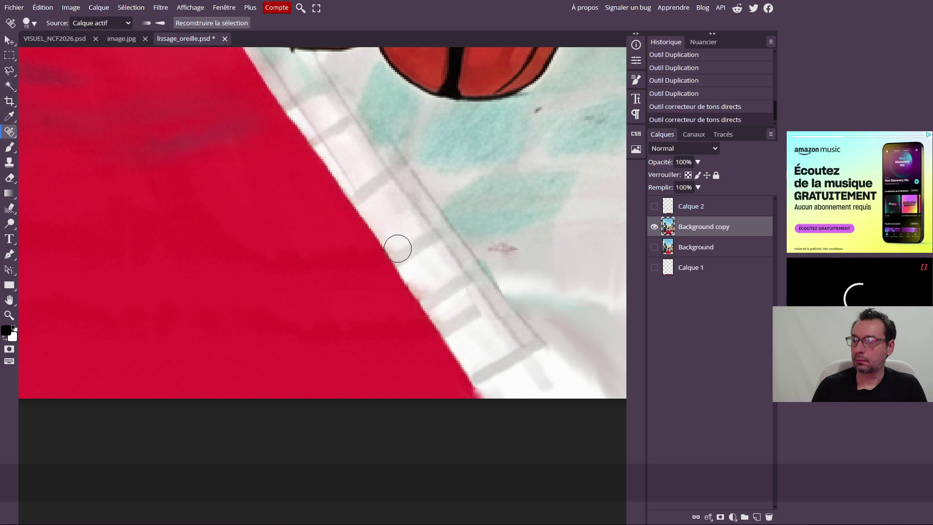
left_click_drag(471, 314, 454, 321)
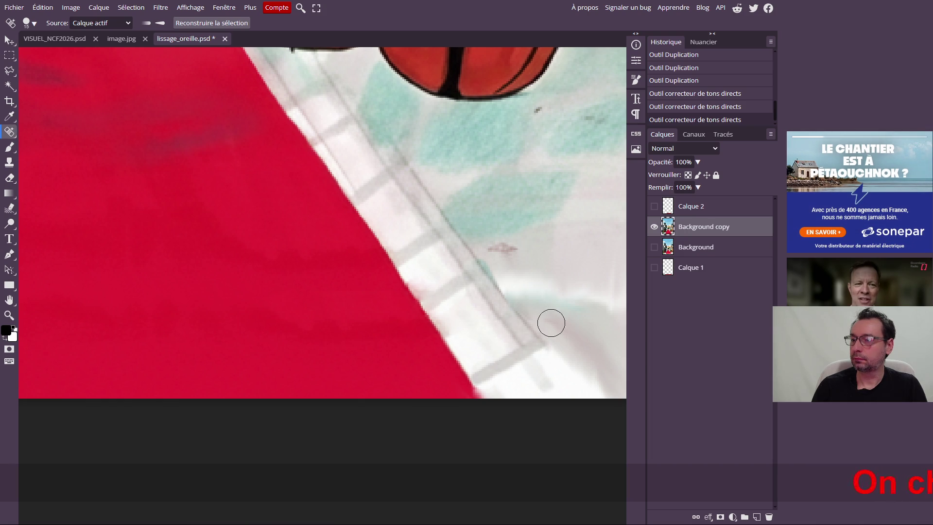
scroll(551, 323, "down", 1)
scroll(529, 317, "down", 1)
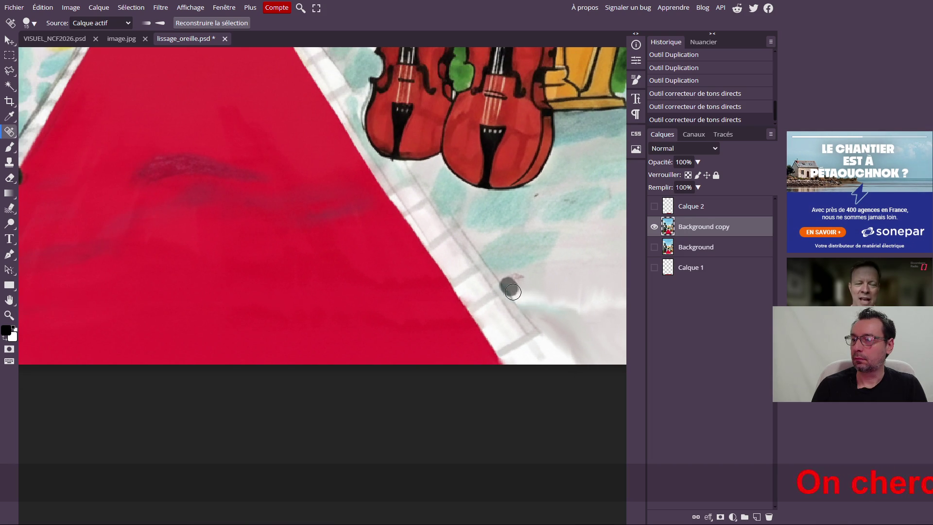
left_click_drag(519, 300, 520, 300)
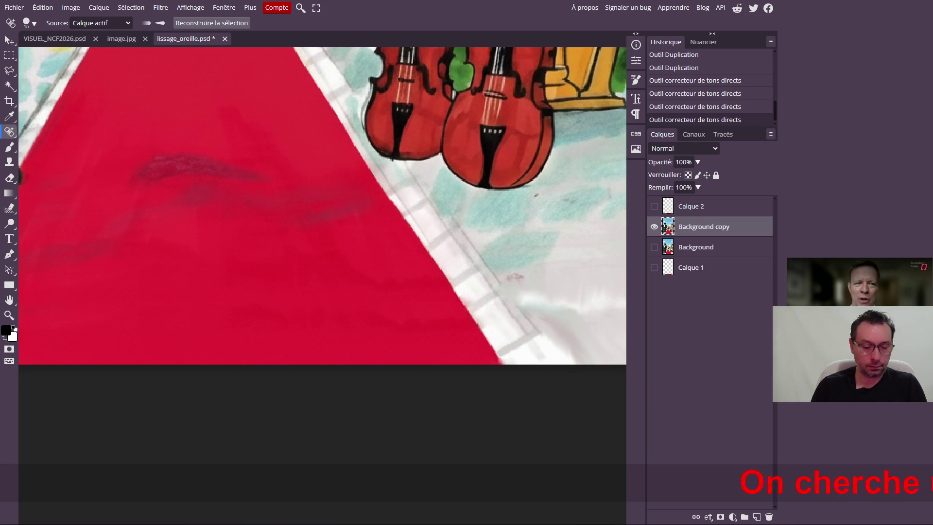
key("ctrl+z")
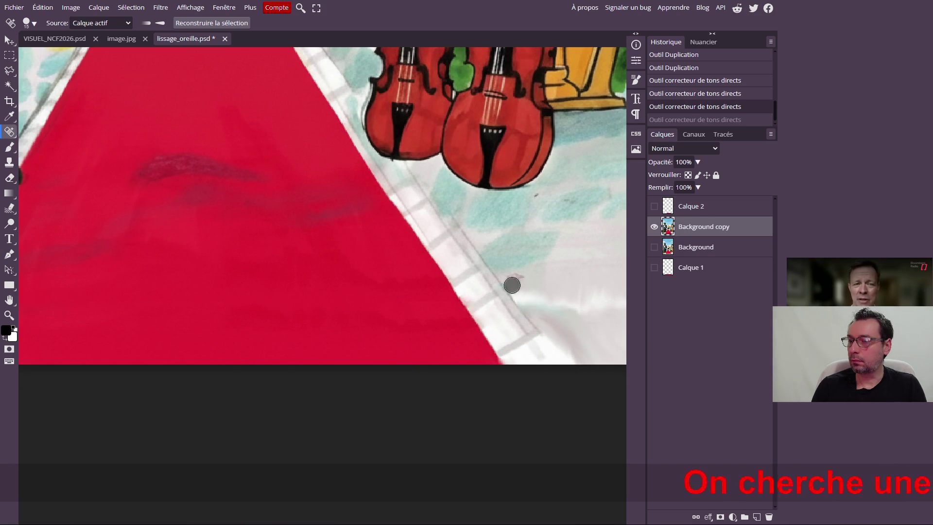
key("ctrl+shift+z")
left_click(513, 289)
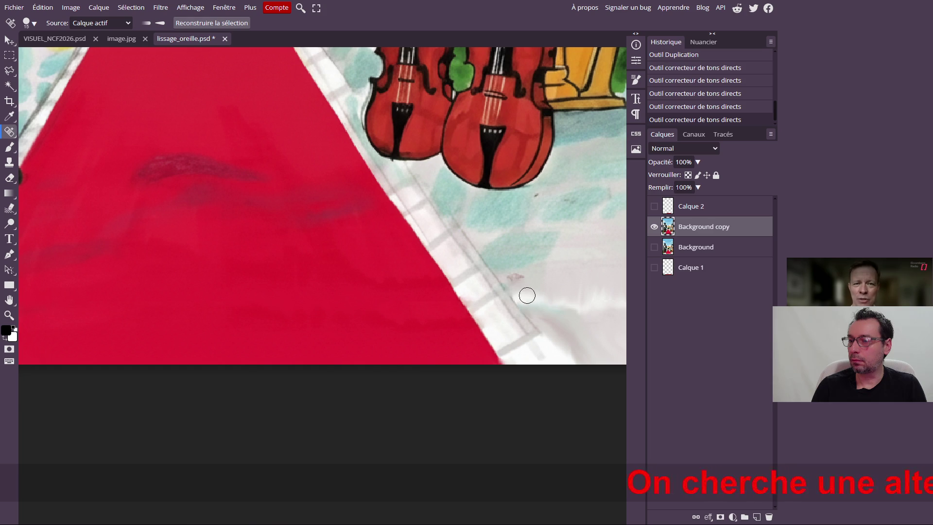
key("ctrl+z")
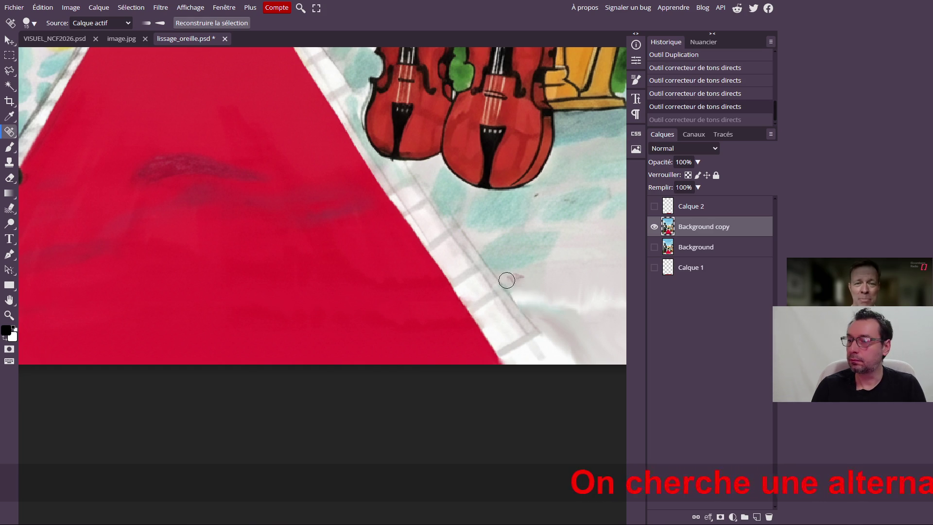
key("ctrl+shift+z")
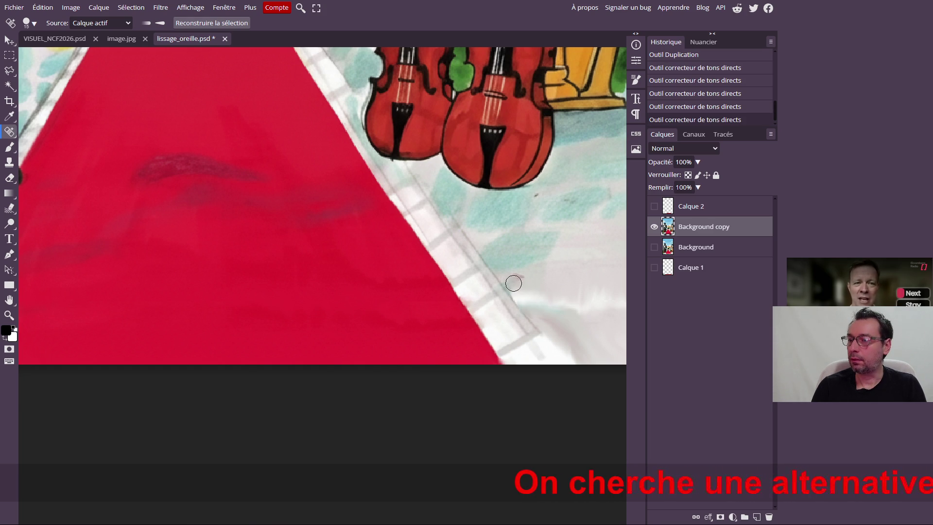
left_click(512, 288)
key("ctrl+z")
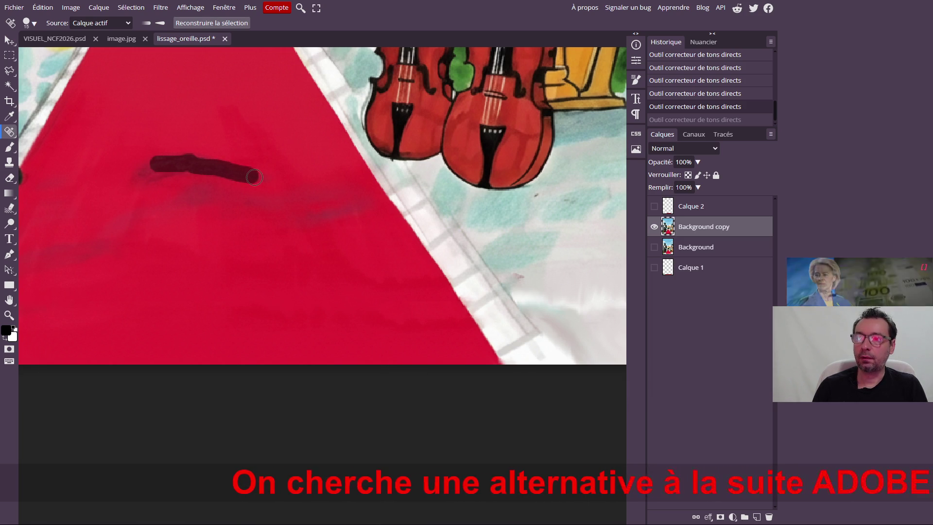
Heal the dark streaks on the carpet and its lower edge.
left_click_drag(253, 177, 253, 177)
left_click_drag(166, 172, 152, 169)
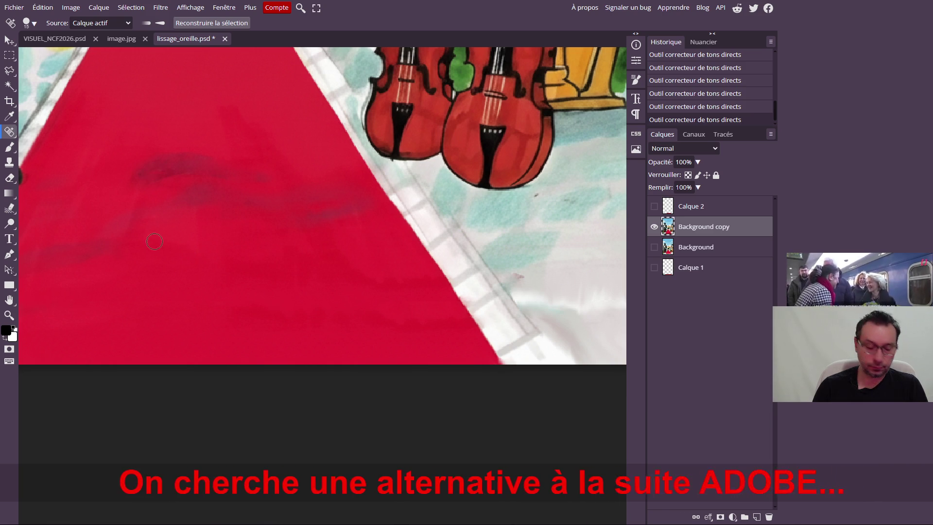
scroll(186, 255, "down", 2)
scroll(211, 256, "down", 1)
scroll(228, 255, "down", 1)
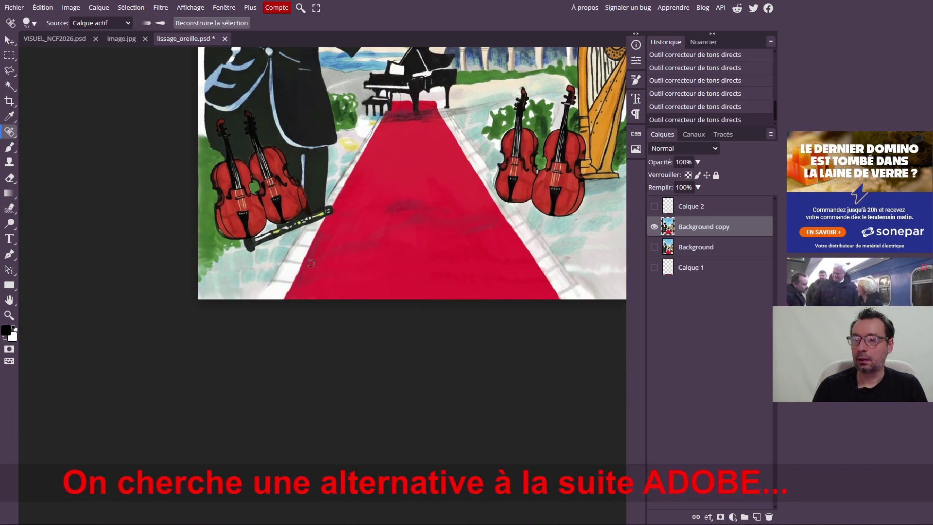
scroll(270, 287, "up", 1)
scroll(270, 286, "up", 1)
scroll(270, 287, "up", 1)
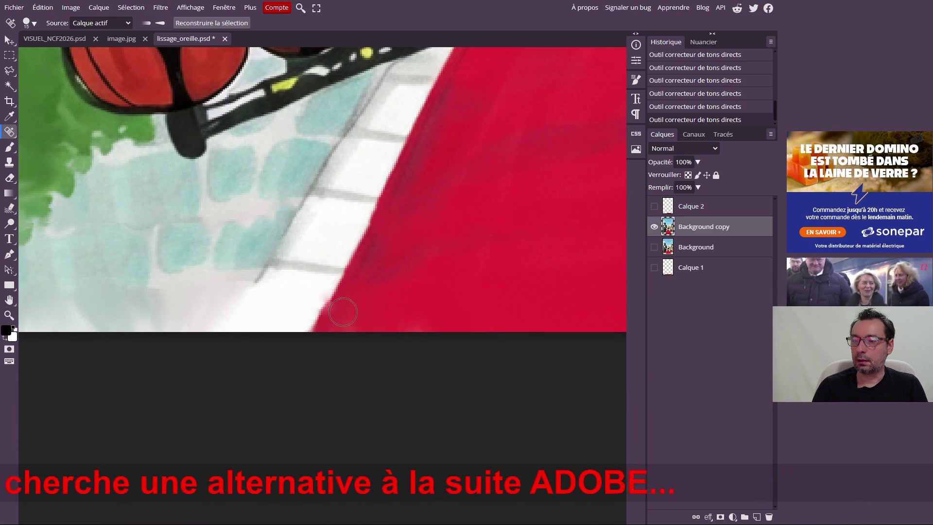
left_click_drag(343, 313, 336, 340)
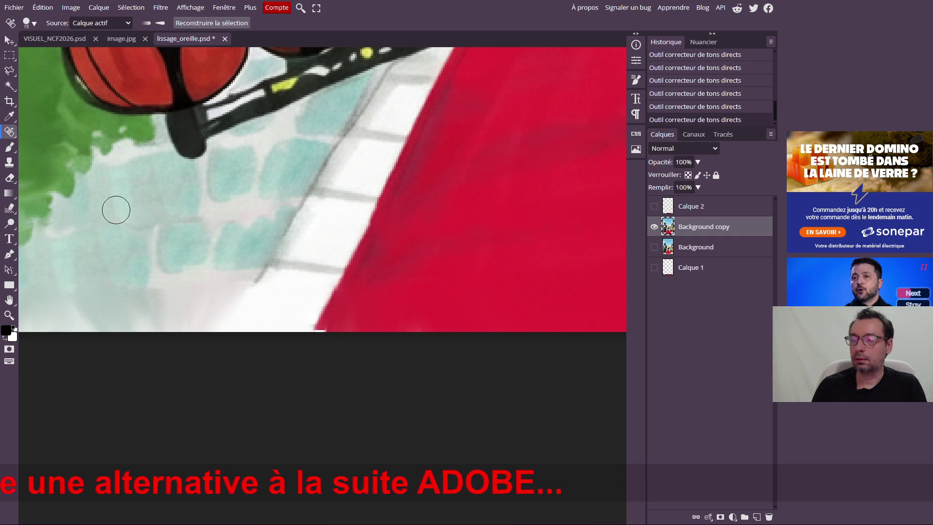
left_click(9, 162)
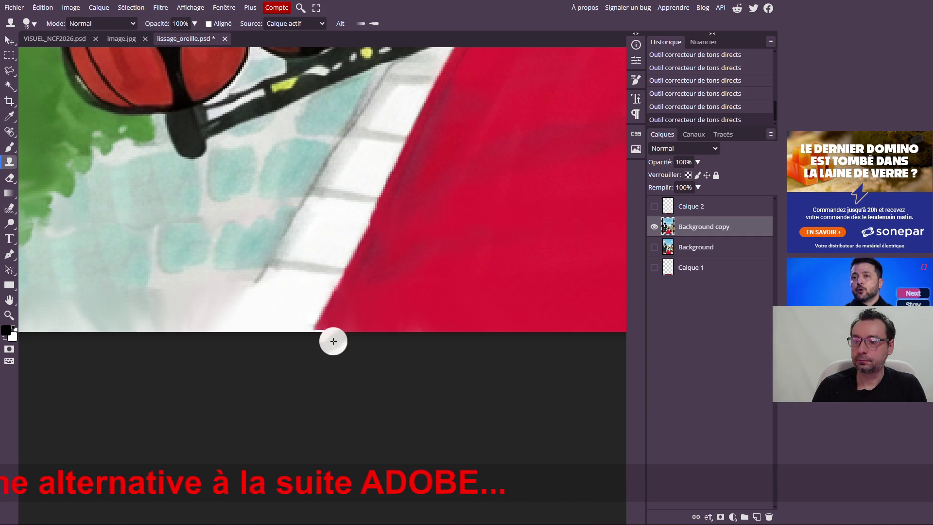
Smudge the grey stripe and bottom edge beside the carpet and soften the red carpet's border.
left_click(10, 208)
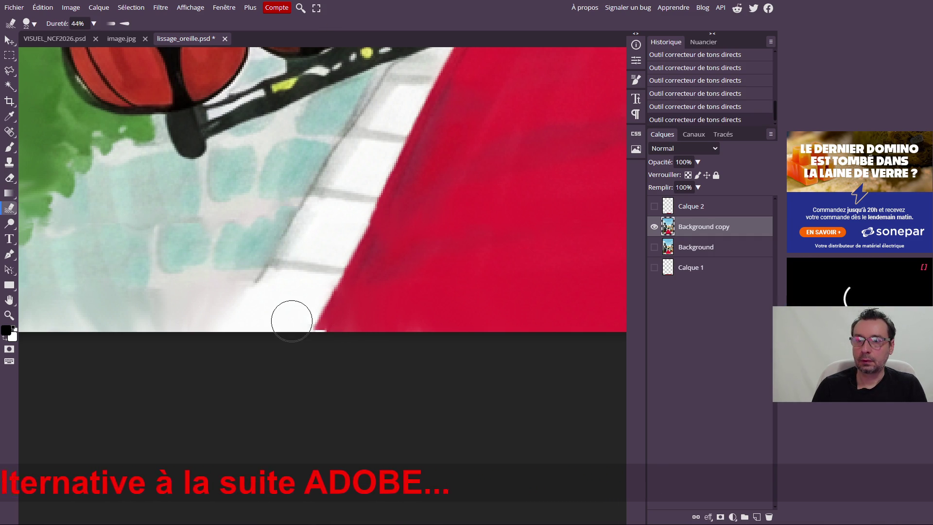
left_click_drag(319, 340, 306, 351)
scroll(418, 280, "down", 3)
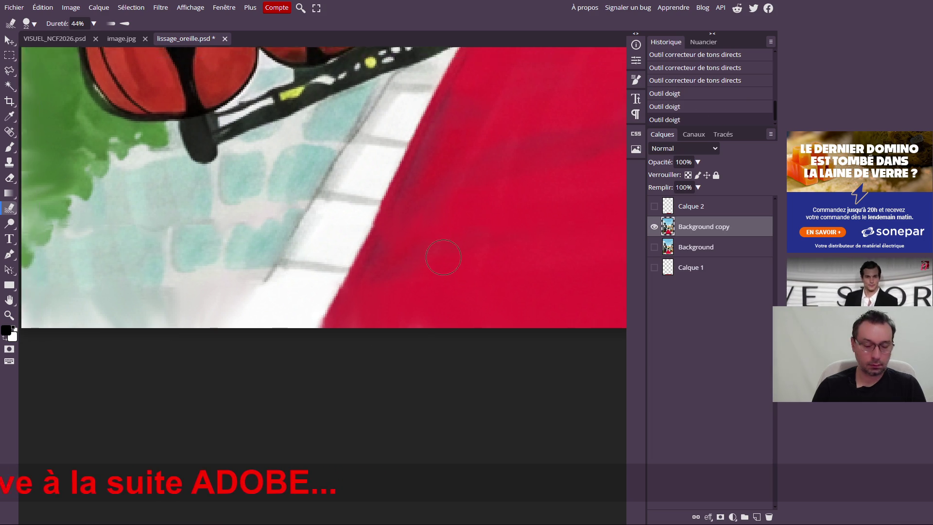
scroll(437, 255, "down", 3)
scroll(467, 222, "down", 2)
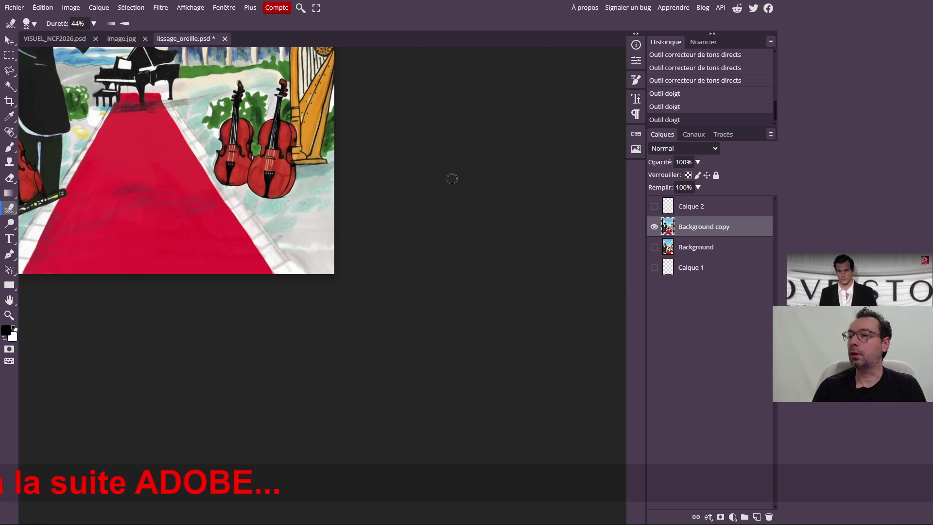
scroll(126, 122, "up", 3)
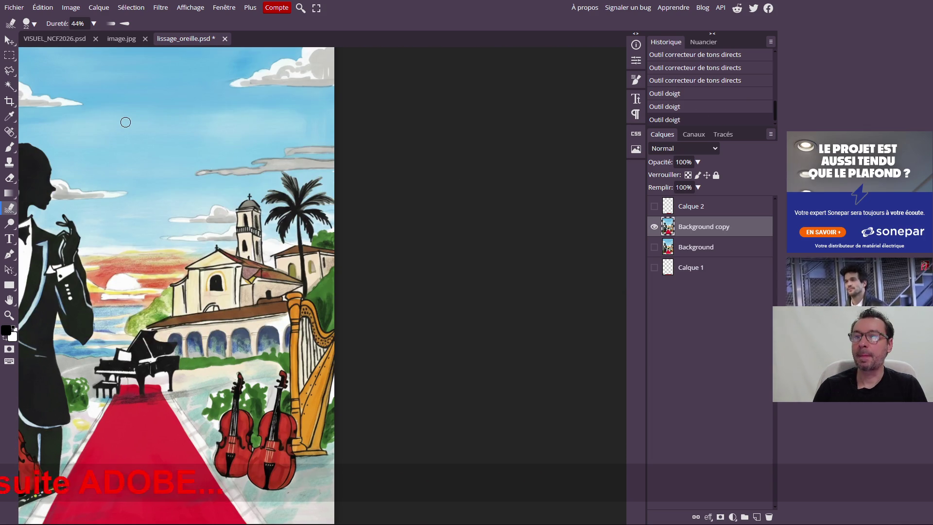
scroll(128, 143, "up", 3)
scroll(135, 146, "down", 5)
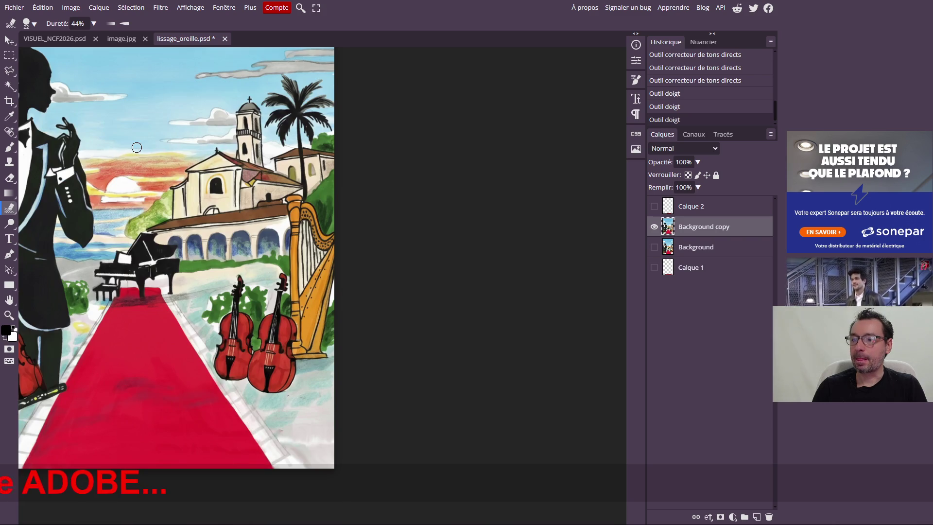
scroll(137, 147, "down", 3)
scroll(137, 148, "down", 1)
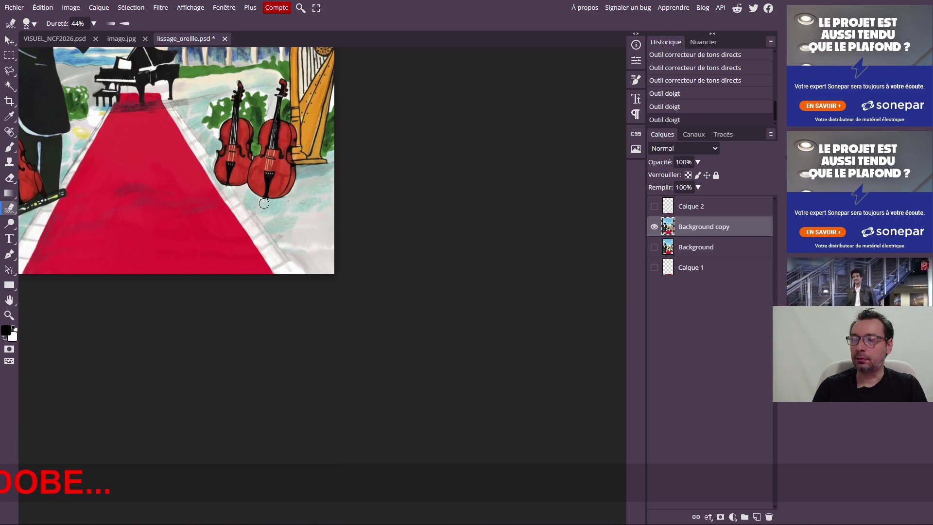
scroll(309, 253, "down", 1)
scroll(293, 264, "up", 1)
scroll(294, 265, "up", 1)
scroll(294, 265, "up", 1)
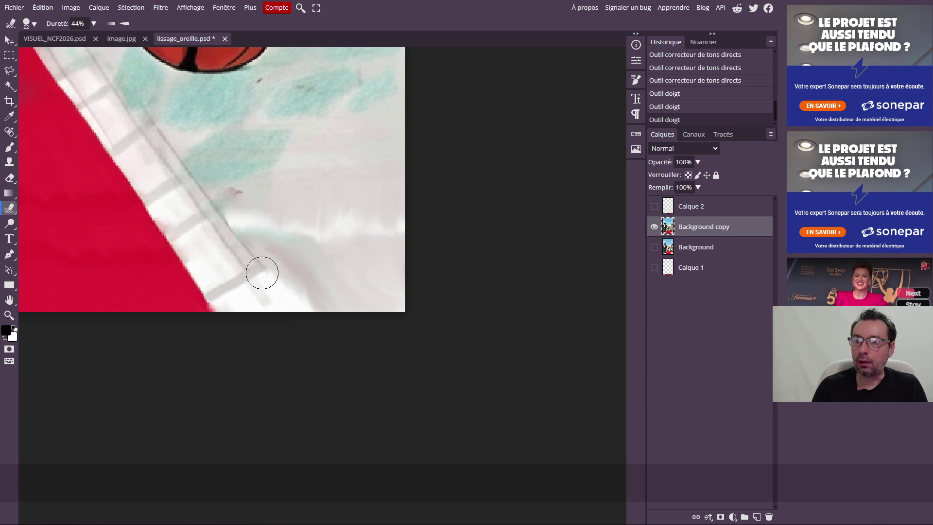
left_click_drag(262, 273, 288, 300)
left_click_drag(314, 330, 306, 298)
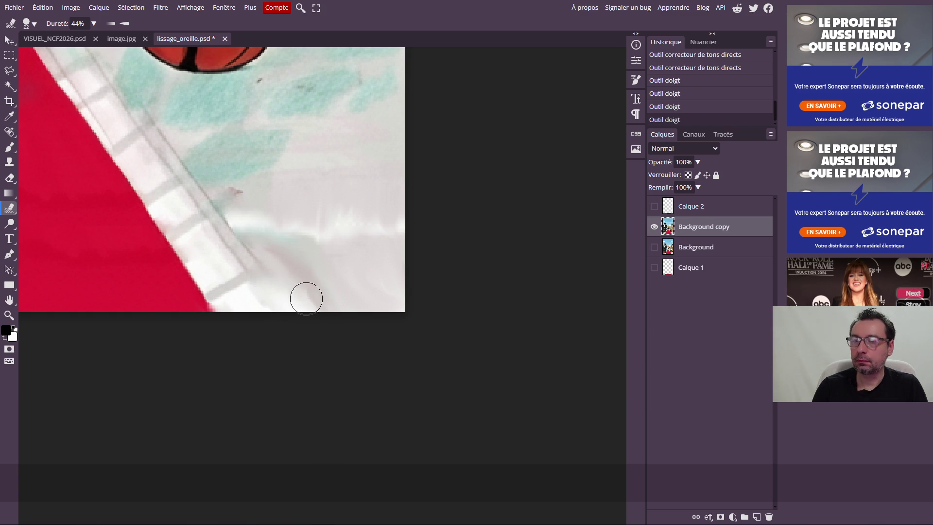
left_click_drag(338, 344, 291, 319)
scroll(244, 225, "down", 3)
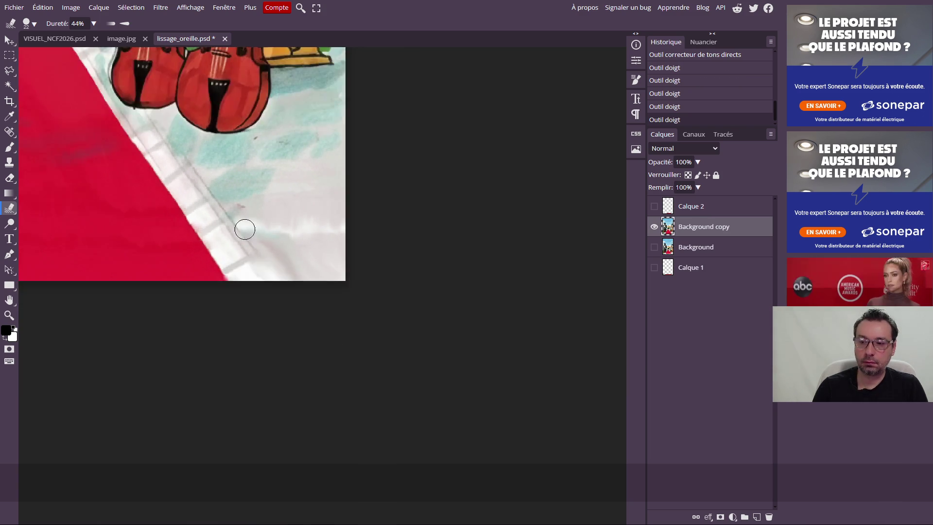
scroll(218, 219, "down", 2)
scroll(77, 223, "down", 2)
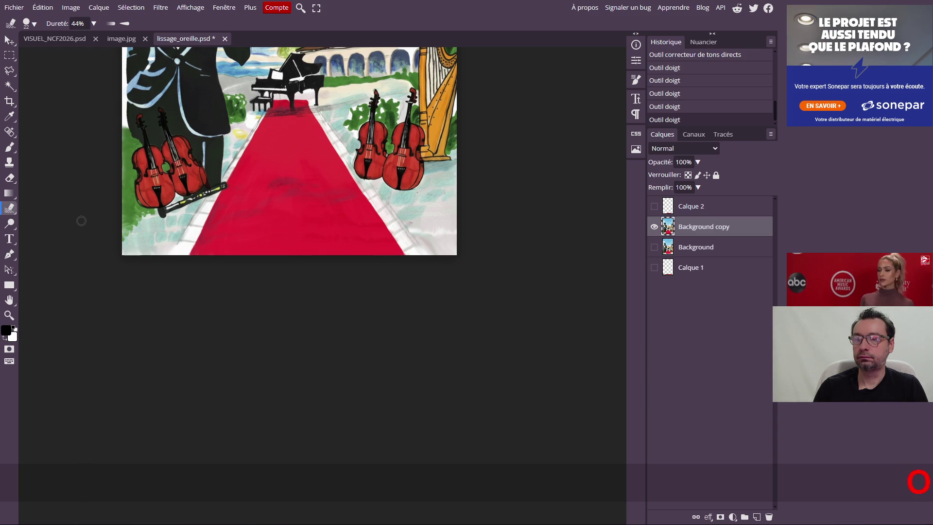
scroll(184, 259, "up", 2)
scroll(181, 241, "up", 1)
left_click_drag(170, 259, 165, 271)
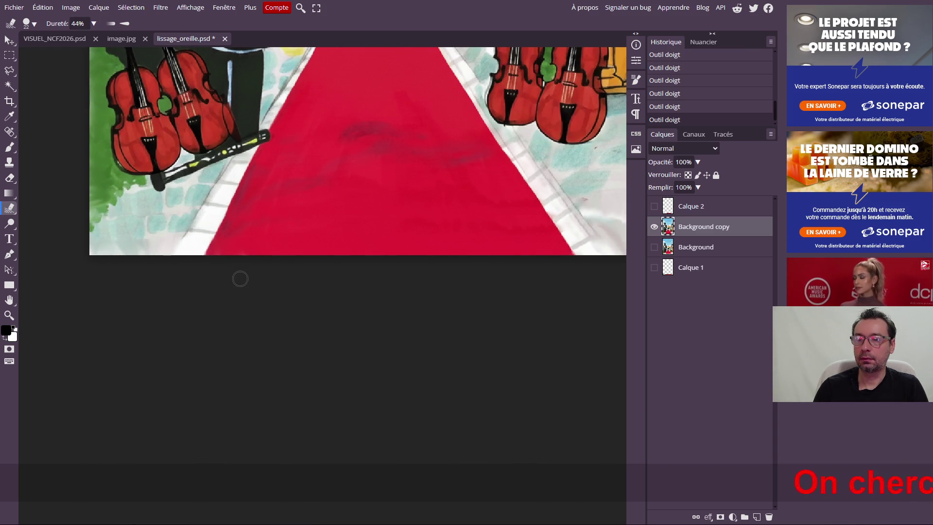
scroll(177, 244, "up", 1)
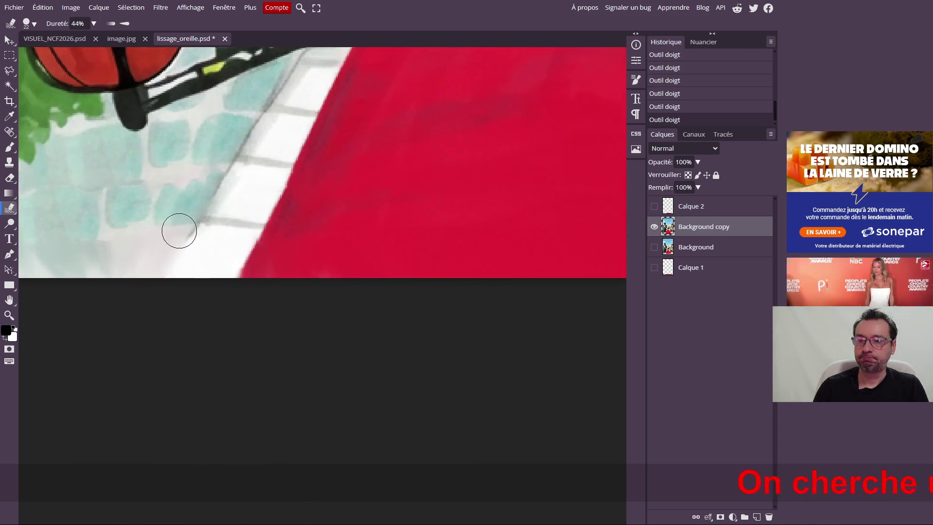
scroll(179, 229, "up", 1)
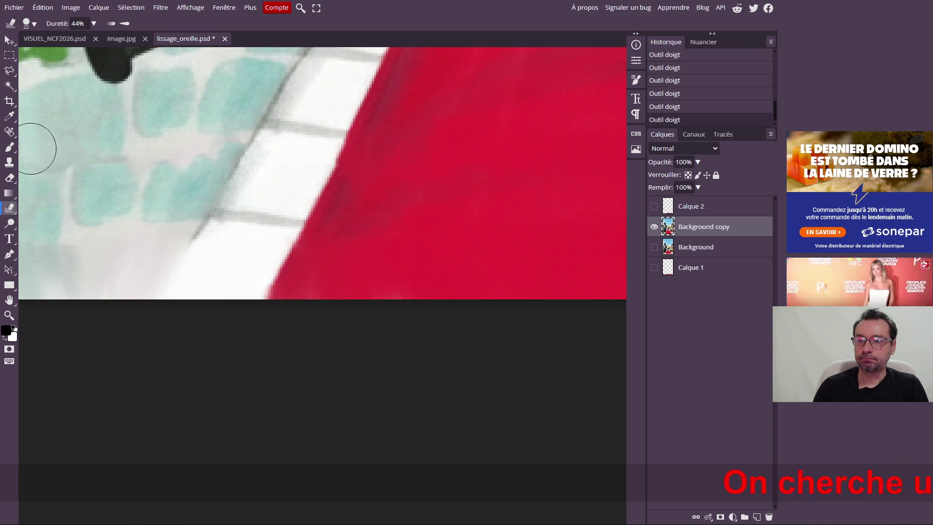
Shrink the Clone Stamp brush to 6 px in the brush settings.
left_click(10, 160)
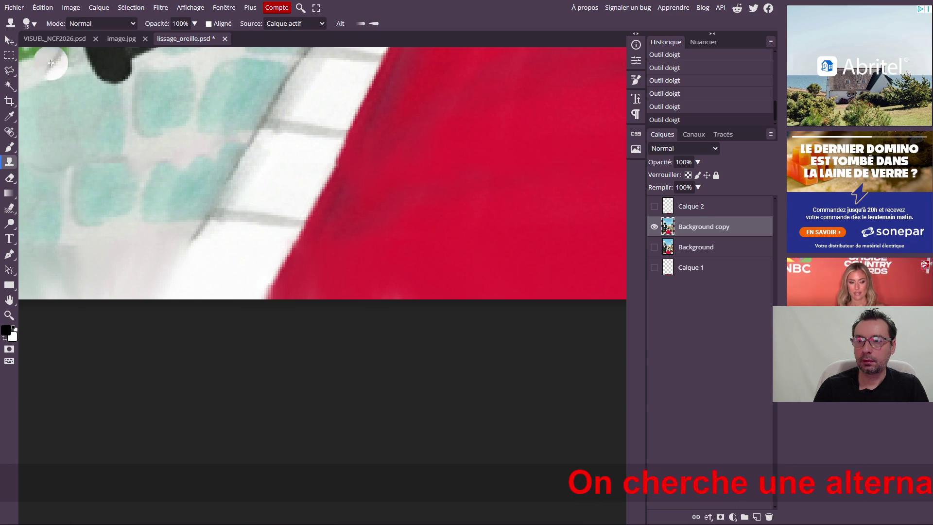
left_click(34, 25)
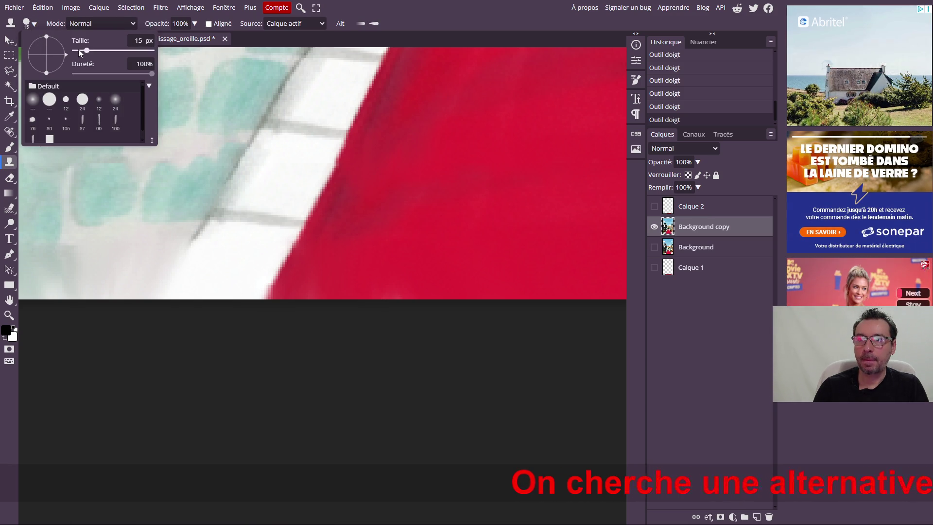
left_click(194, 237)
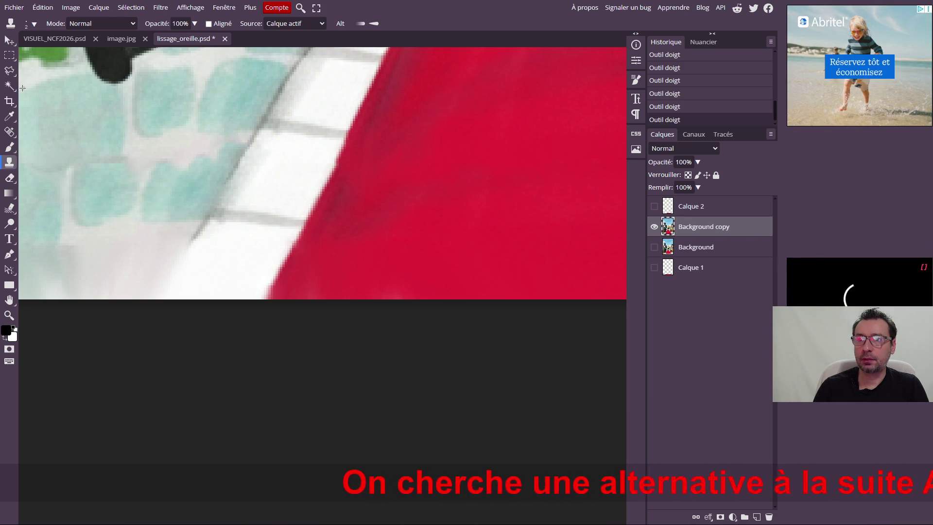
left_click(34, 24)
left_click_drag(74, 53, 84, 54)
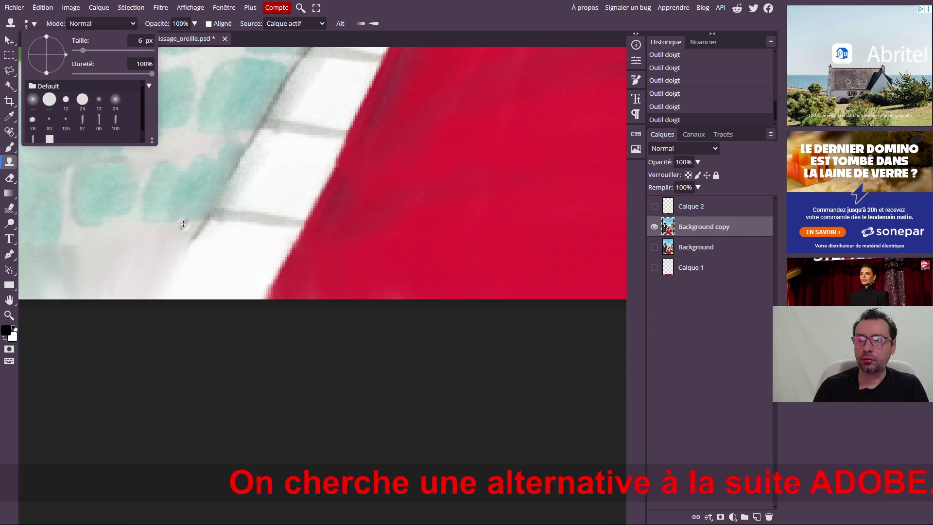
left_click(188, 247)
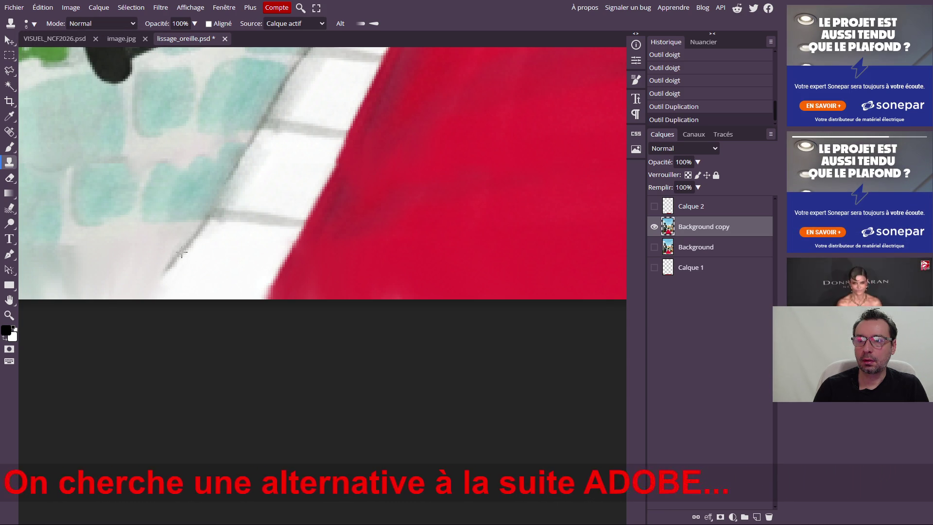
Clone the dark grout line down to the image bottom and stamp a patch over the pale fold.
left_click_drag(162, 273, 150, 293)
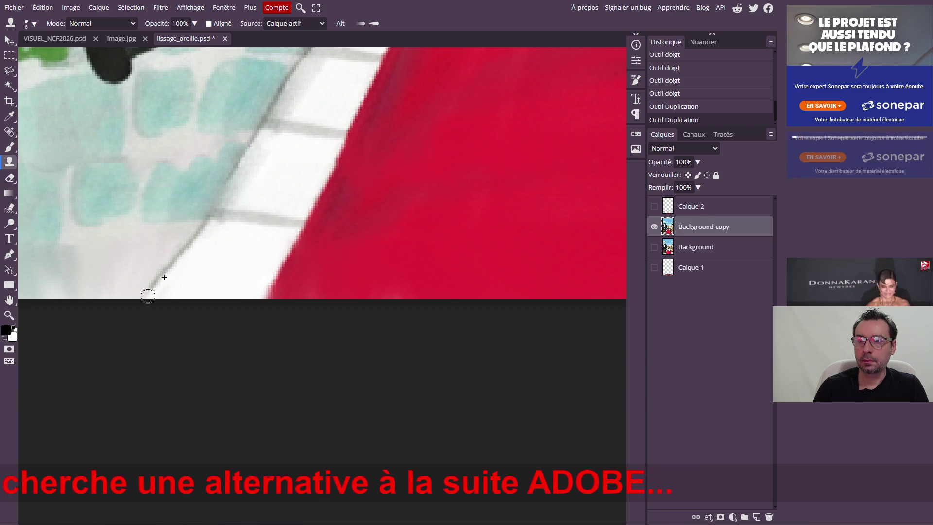
left_click(148, 290)
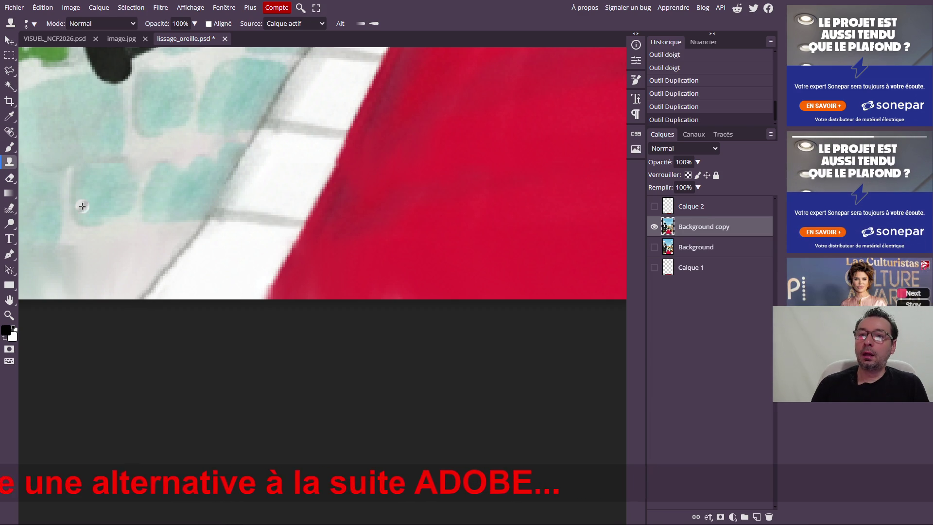
scroll(219, 182, "down", 2)
scroll(334, 202, "down", 2)
scroll(369, 175, "down", 1)
scroll(368, 168, "right", 5)
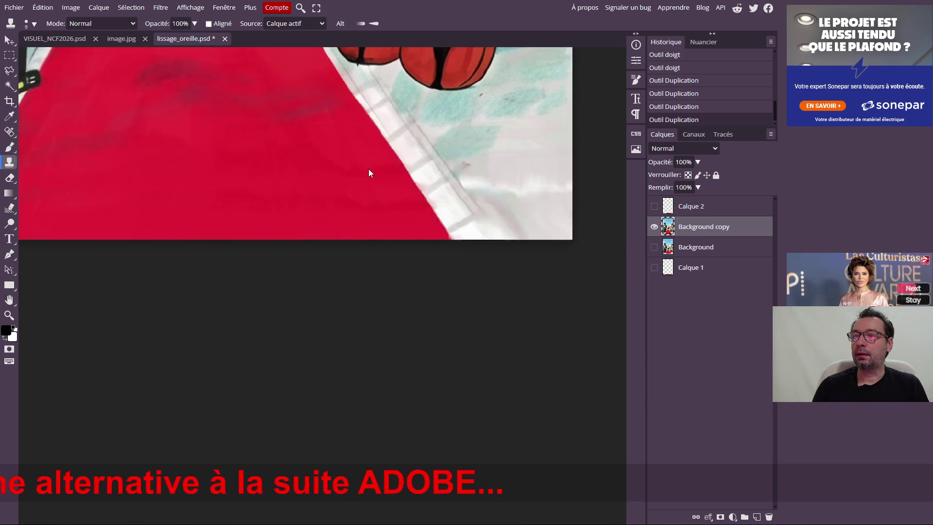
scroll(368, 169, "right", 3)
scroll(288, 199, "up", 2)
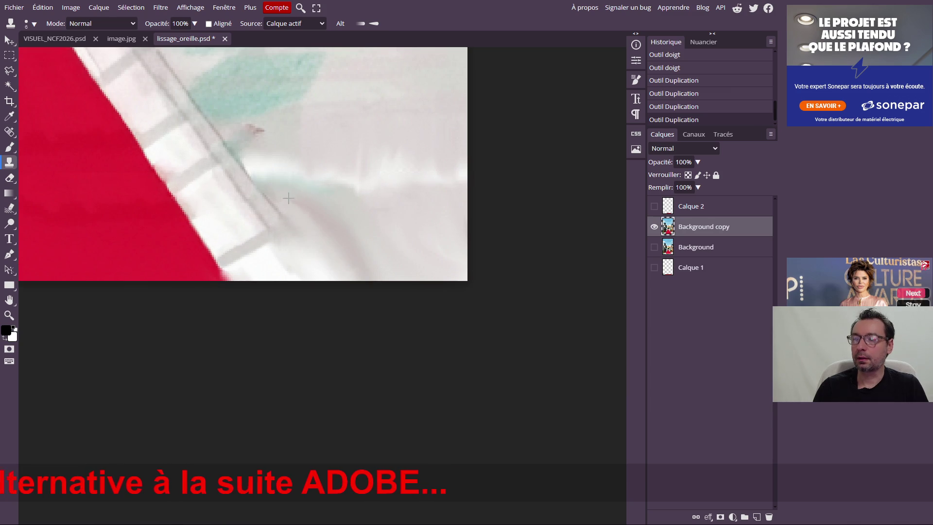
left_click(33, 23)
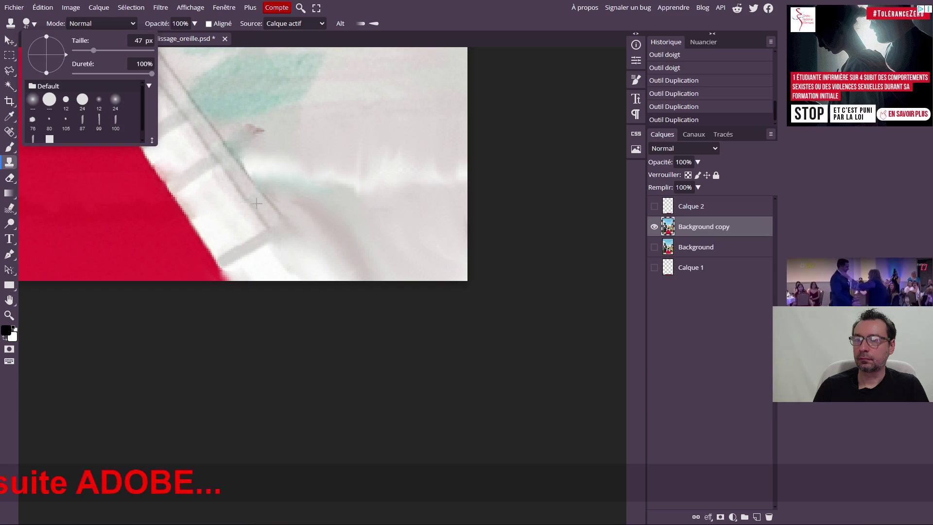
left_click(259, 204)
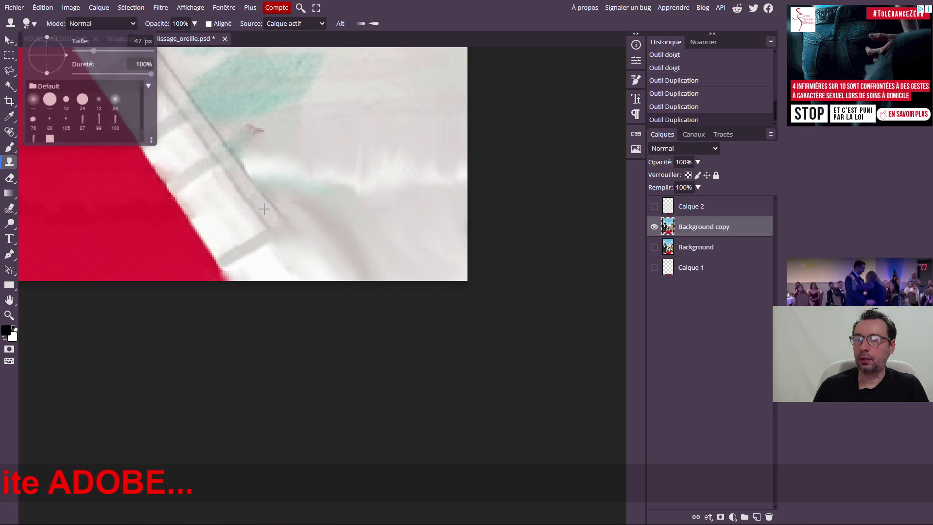
left_click(312, 267)
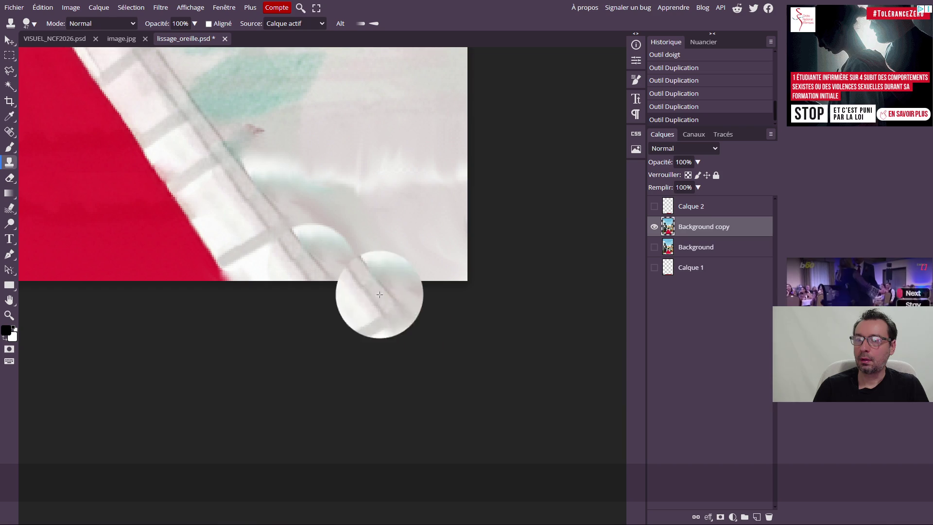
left_click(9, 178)
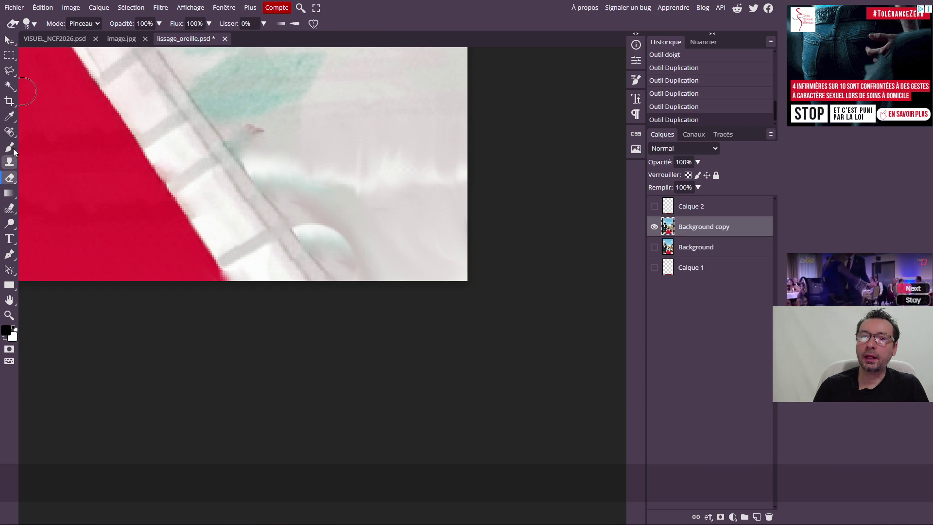
Blend the cloned patch and the fold into the pale texture with several healing strokes.
left_click(9, 131)
mouse_move(305, 221)
left_mouse_down()
mouse_move(337, 246)
mouse_move(350, 272)
left_mouse_up()
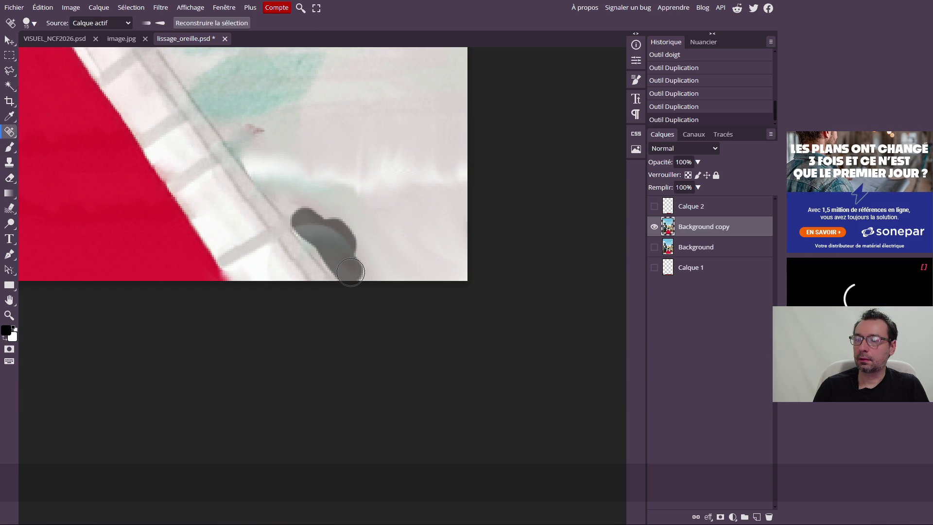
left_click_drag(369, 304, 336, 309)
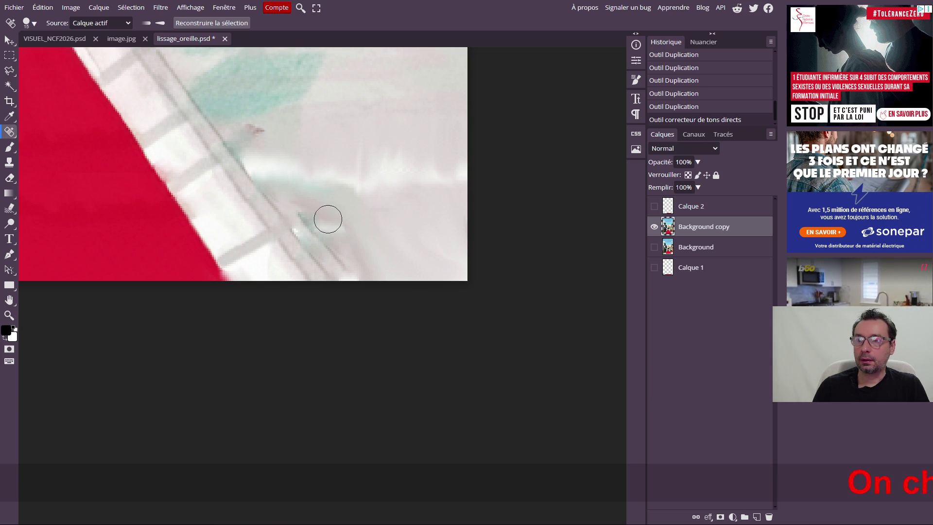
left_click_drag(308, 214, 333, 240)
left_click_drag(354, 274, 354, 273)
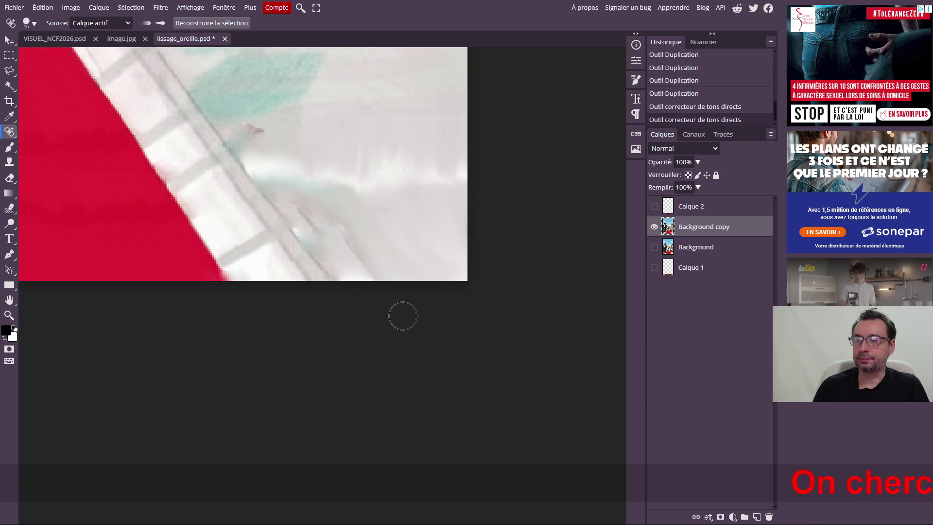
mouse_move(311, 217)
left_mouse_down()
mouse_move(340, 230)
mouse_move(369, 271)
mouse_move(371, 281)
mouse_move(355, 284)
mouse_move(364, 280)
left_mouse_up()
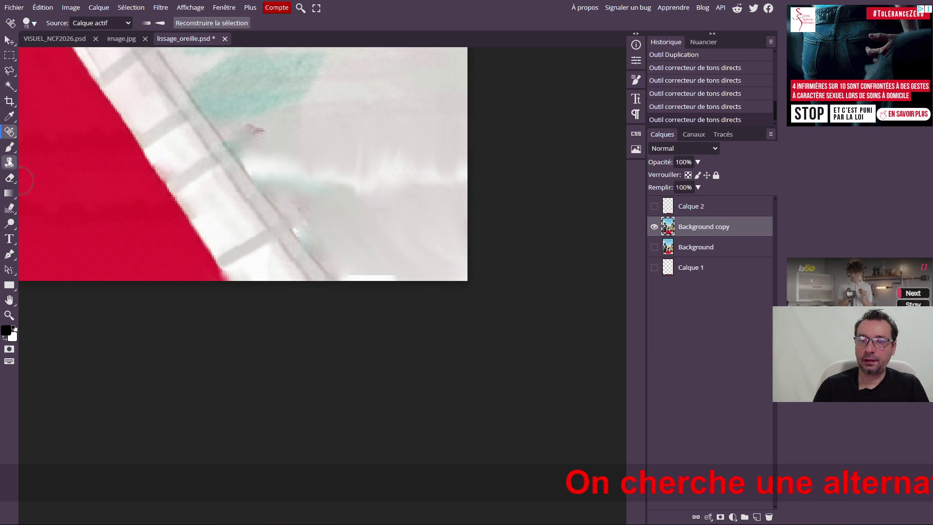
left_click(9, 208)
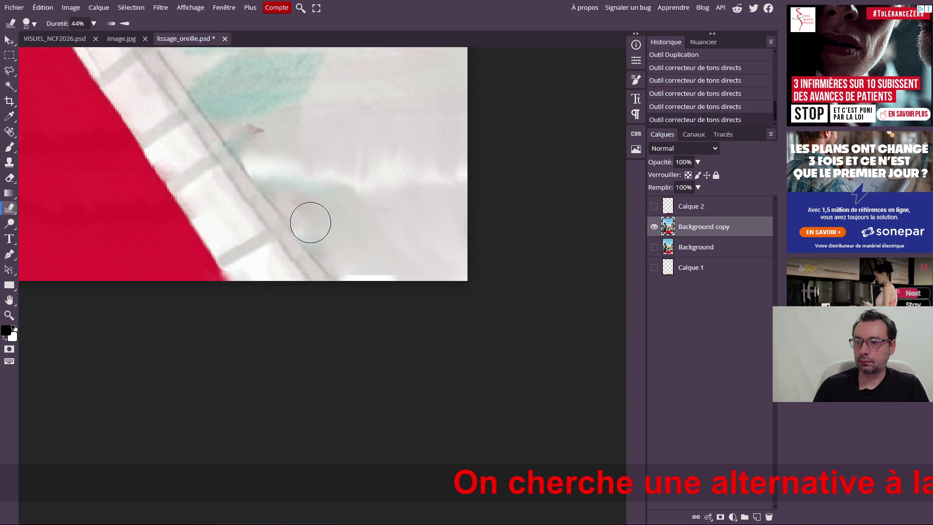
Smudge the pale fold area beside the red carpet with two blending strokes.
left_click_drag(310, 221, 345, 242)
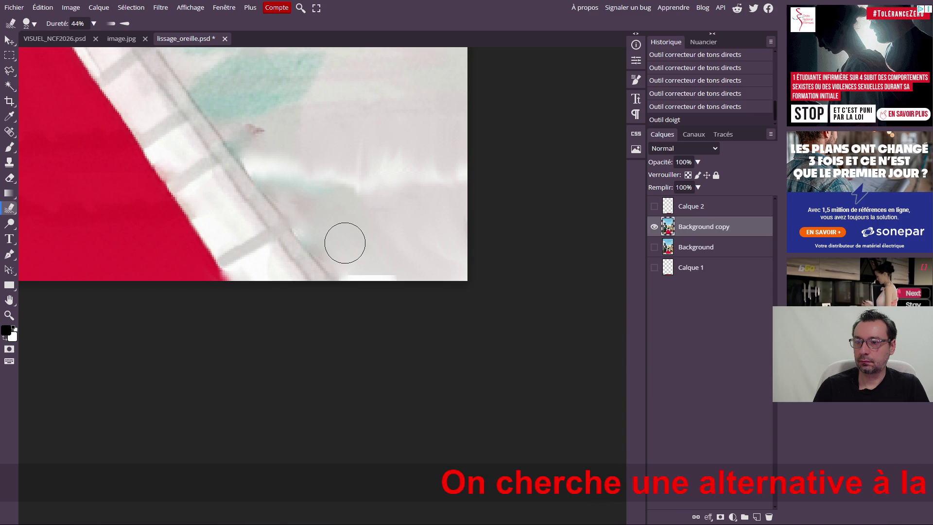
left_click_drag(378, 315, 382, 269)
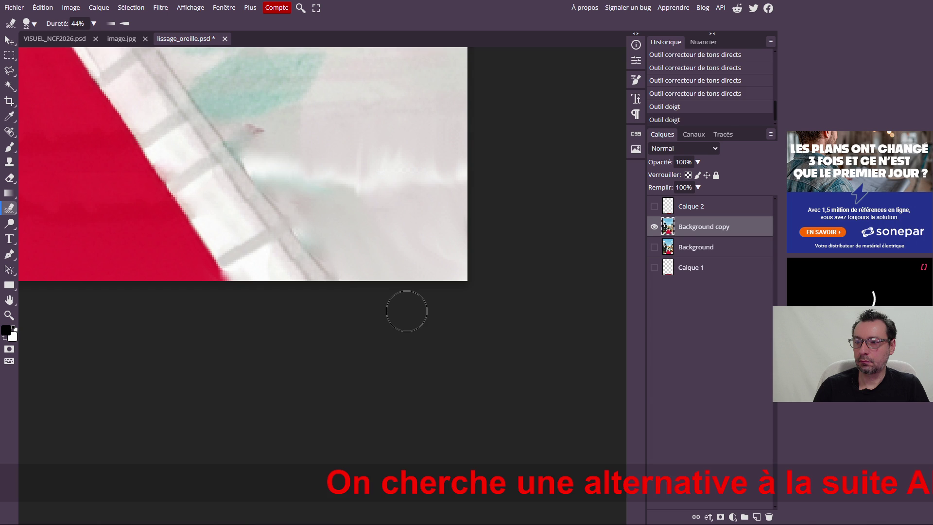
scroll(163, 216, "up", 5)
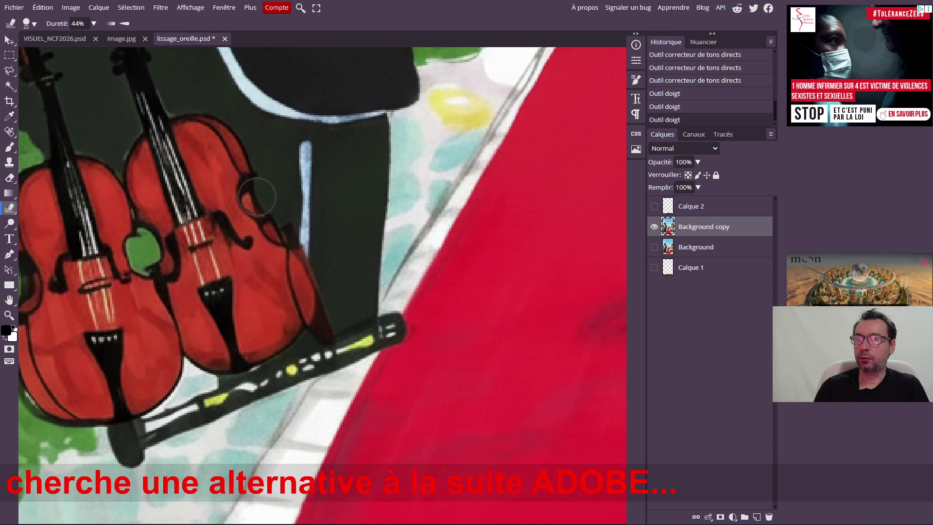
scroll(306, 189, "down", 5)
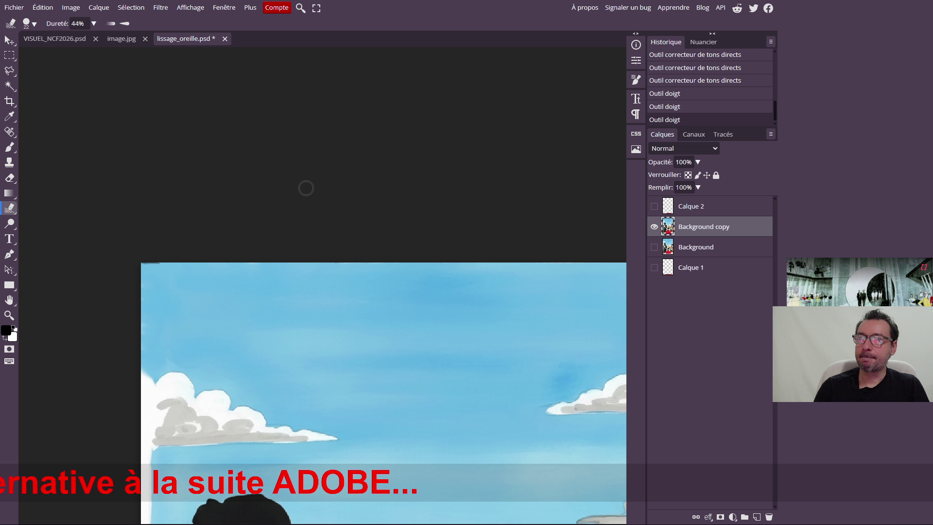
scroll(307, 188, "down", 3)
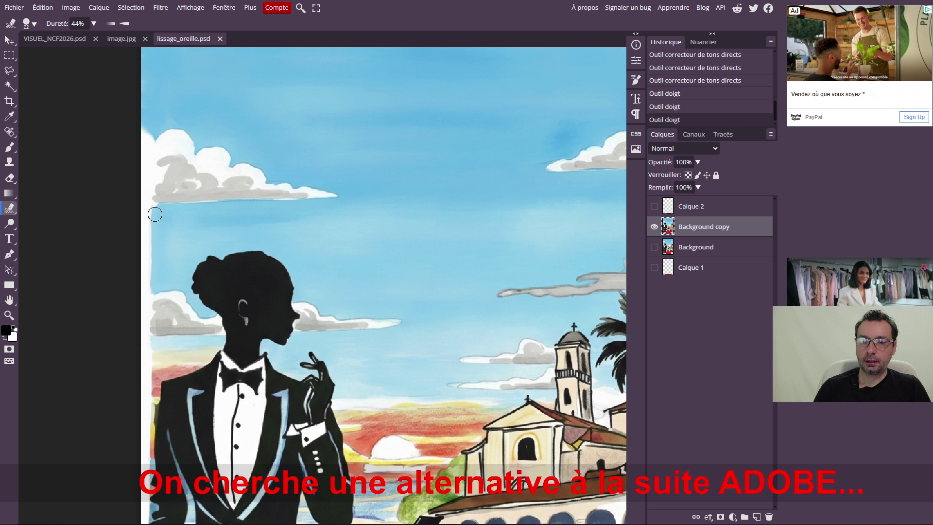
Smudge the white strip at the image's left edge into the blue sky with three strokes.
left_click_drag(154, 214, 160, 211)
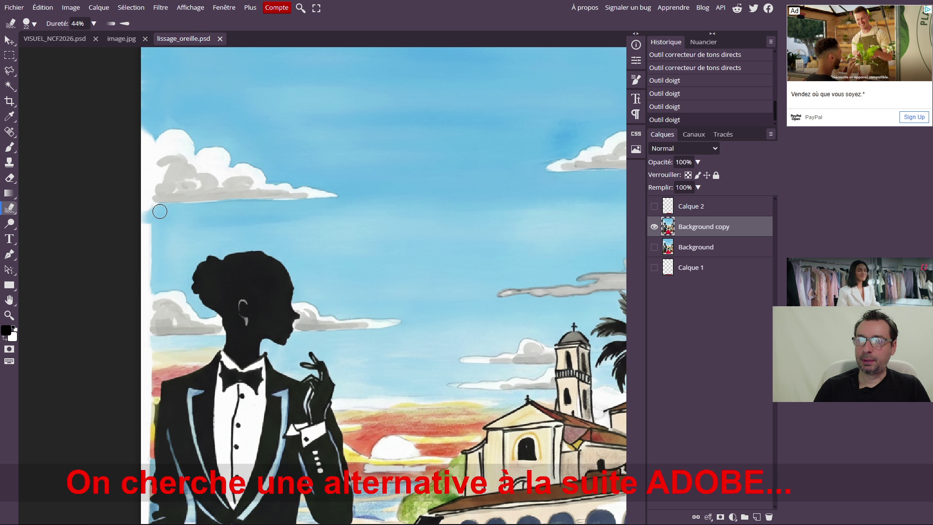
left_click_drag(160, 210, 148, 252)
left_click_drag(148, 256, 135, 296)
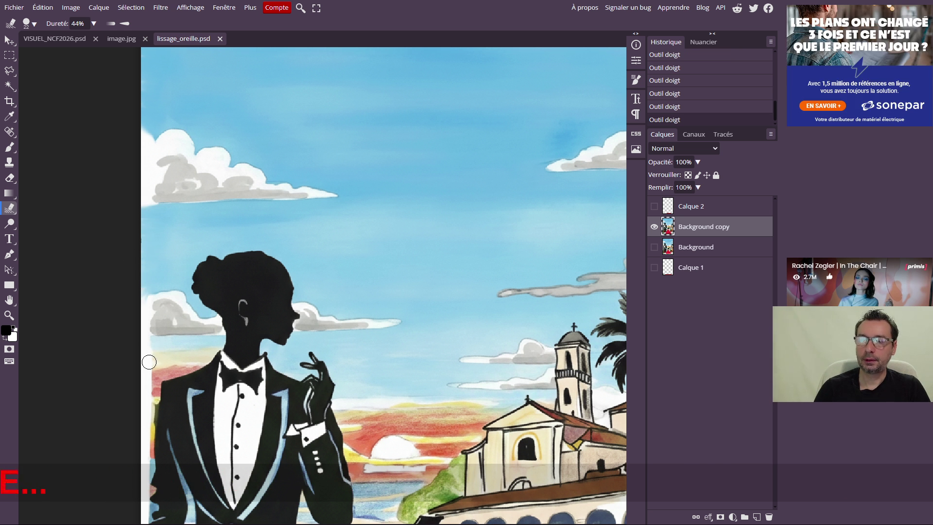
scroll(156, 329, "up", 1)
scroll(158, 329, "up", 2)
scroll(158, 329, "up", 1)
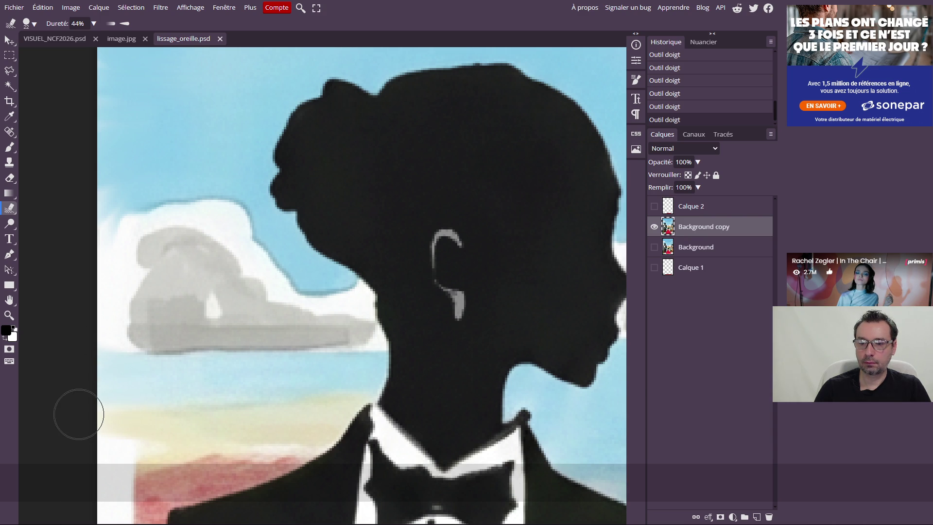
scroll(102, 393, "down", 3)
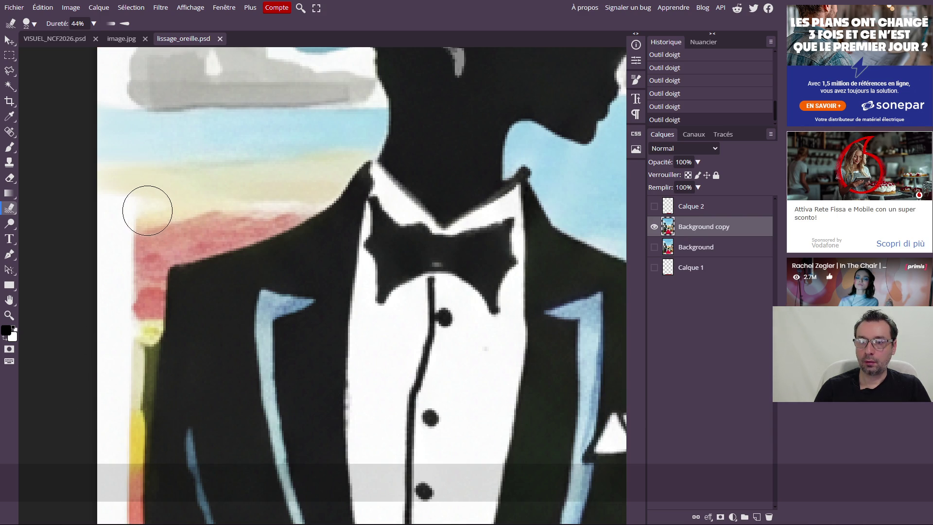
Blend the red sky, blue and pink beside the figure down into the white left-edge strip.
mouse_move(134, 200)
left_mouse_down()
mouse_move(137, 236)
mouse_move(78, 289)
mouse_move(94, 285)
mouse_move(129, 309)
mouse_move(80, 296)
mouse_move(76, 267)
mouse_move(125, 260)
mouse_move(77, 252)
mouse_move(125, 254)
mouse_move(111, 274)
mouse_move(134, 260)
mouse_move(118, 260)
mouse_move(143, 292)
mouse_move(112, 329)
mouse_move(84, 334)
mouse_move(108, 316)
mouse_move(106, 347)
mouse_move(84, 358)
mouse_move(114, 371)
mouse_move(77, 371)
mouse_move(98, 365)
mouse_move(117, 381)
mouse_move(80, 406)
mouse_move(109, 415)
mouse_move(84, 419)
mouse_move(114, 396)
mouse_move(83, 381)
mouse_move(128, 358)
mouse_move(119, 358)
mouse_move(109, 406)
mouse_move(114, 442)
mouse_move(78, 399)
mouse_move(104, 437)
mouse_move(77, 427)
mouse_move(122, 468)
left_mouse_up()
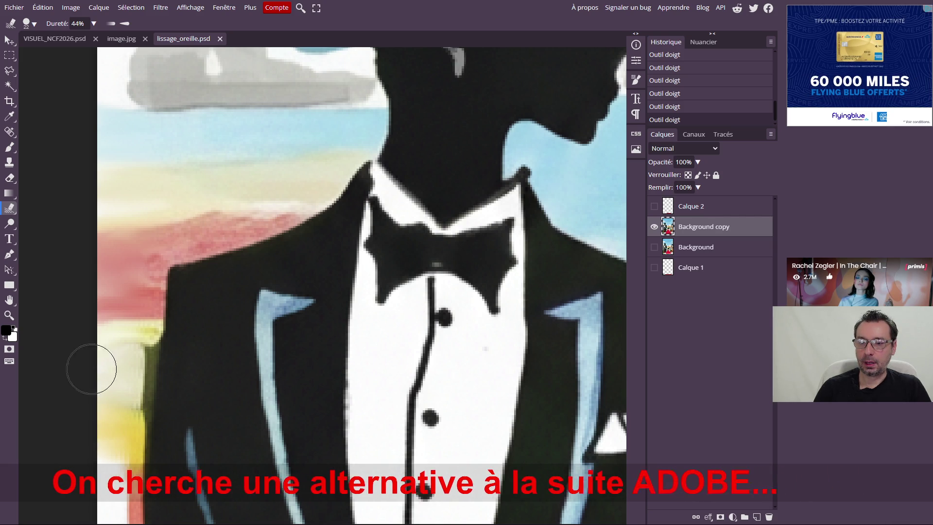
scroll(113, 383, "down", 3)
scroll(114, 376, "up", 2)
scroll(115, 376, "down", 1)
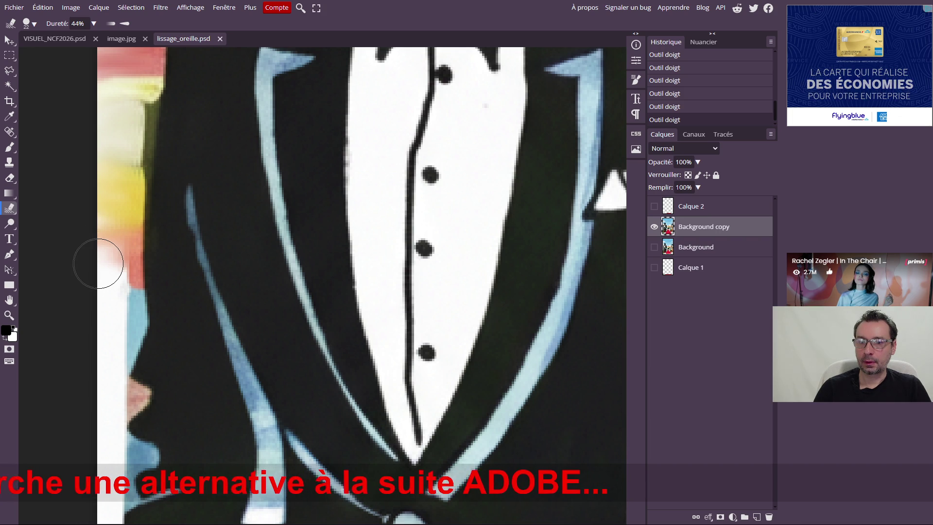
left_click_drag(115, 260, 100, 277)
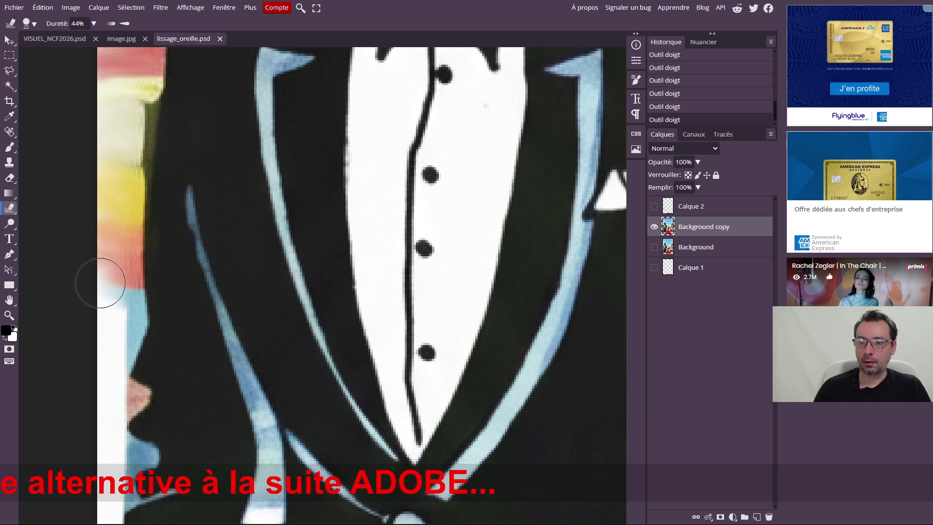
left_click_drag(91, 274, 109, 319)
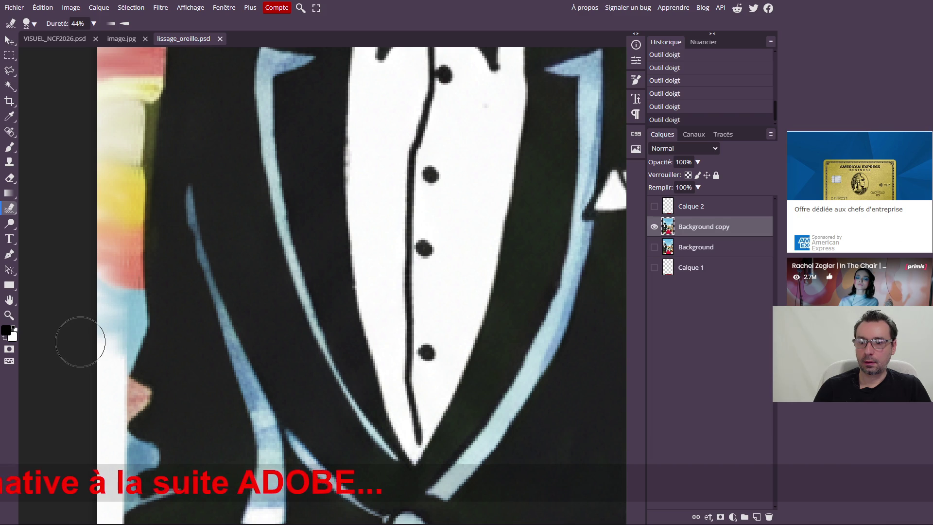
left_click_drag(107, 342, 125, 385)
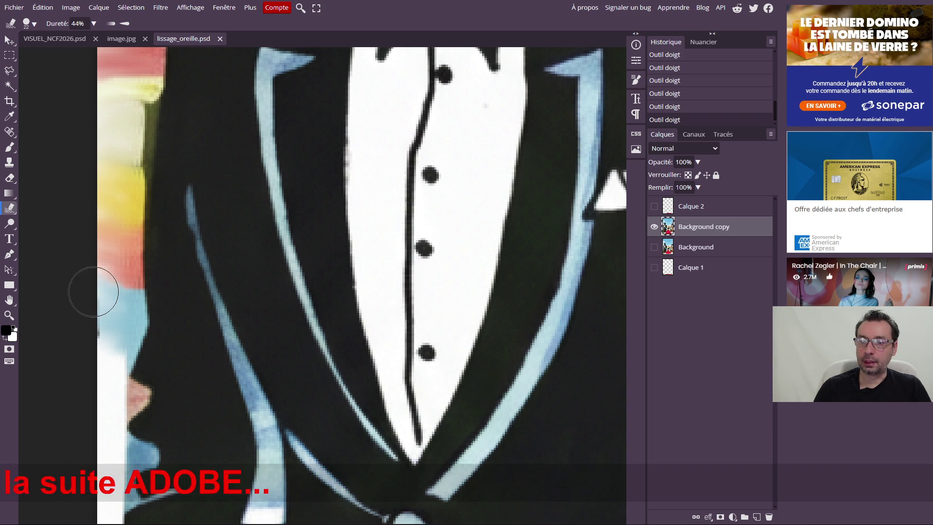
mouse_move(104, 355)
left_mouse_down()
mouse_move(82, 414)
mouse_move(102, 410)
left_mouse_up()
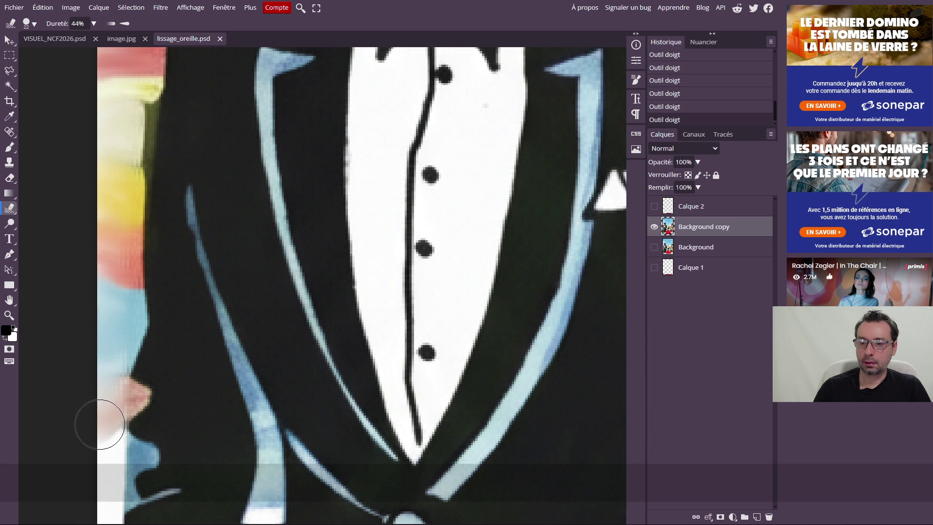
scroll(101, 408, "down", 3)
scroll(113, 401, "down", 4)
scroll(113, 401, "up", 2)
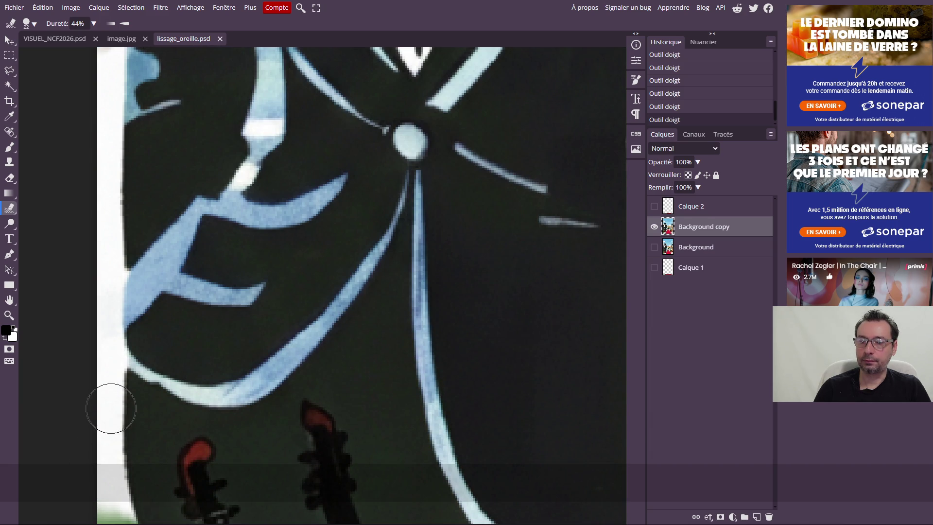
Smooth the white strip's edge beside the lower jacket and around the pink shape.
left_click_drag(106, 299, 69, 319)
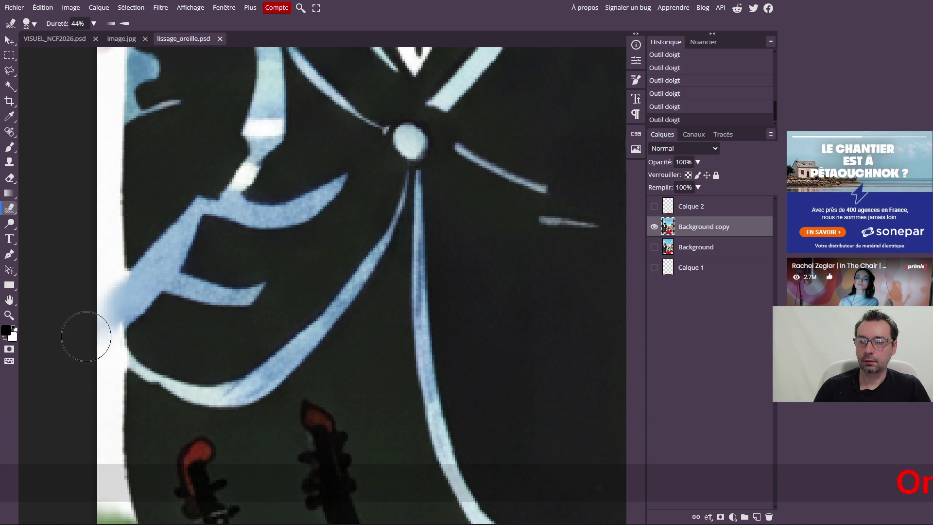
mouse_move(100, 346)
left_mouse_down()
mouse_move(79, 338)
mouse_move(76, 318)
left_mouse_up()
scroll(76, 323, "up", 2)
scroll(98, 308, "up", 2)
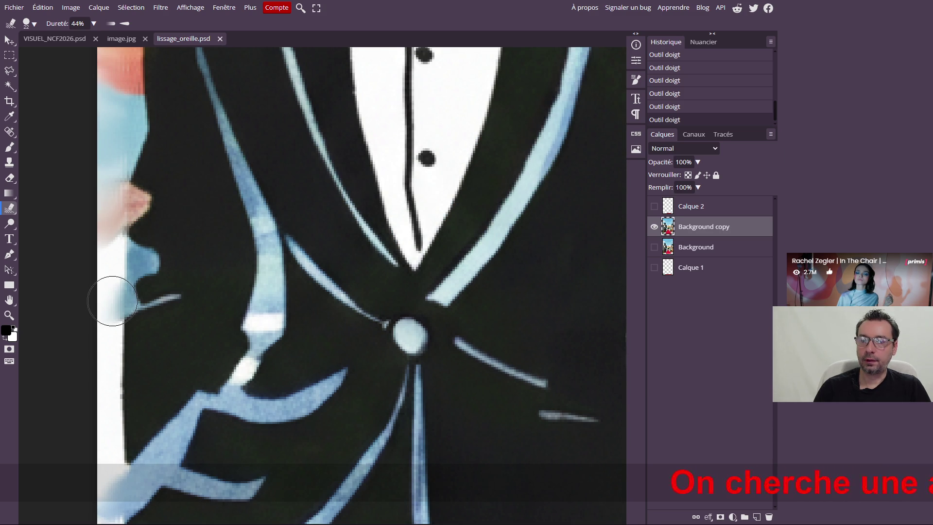
mouse_move(96, 283)
left_mouse_down()
mouse_move(88, 278)
mouse_move(100, 270)
mouse_move(84, 277)
mouse_move(99, 259)
mouse_move(99, 217)
mouse_move(101, 296)
mouse_move(83, 245)
mouse_move(84, 259)
left_mouse_up()
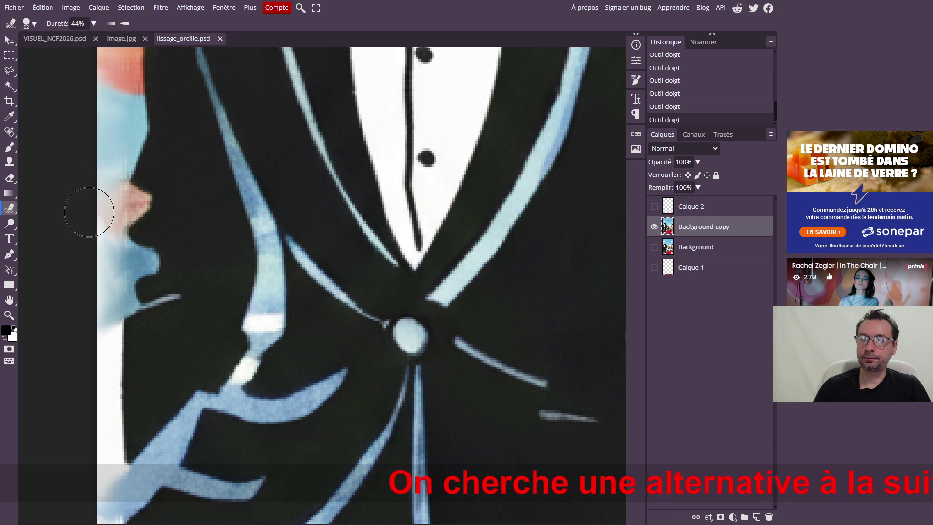
scroll(233, 274, "down", 5)
scroll(236, 272, "down", 2)
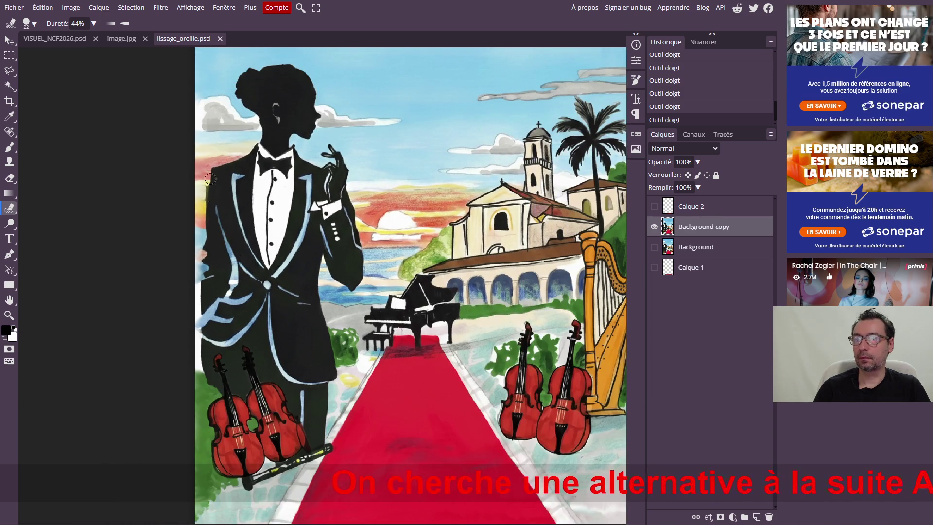
scroll(210, 178, "up", 2)
scroll(209, 178, "up", 2)
scroll(208, 177, "up", 2)
scroll(207, 175, "up", 2)
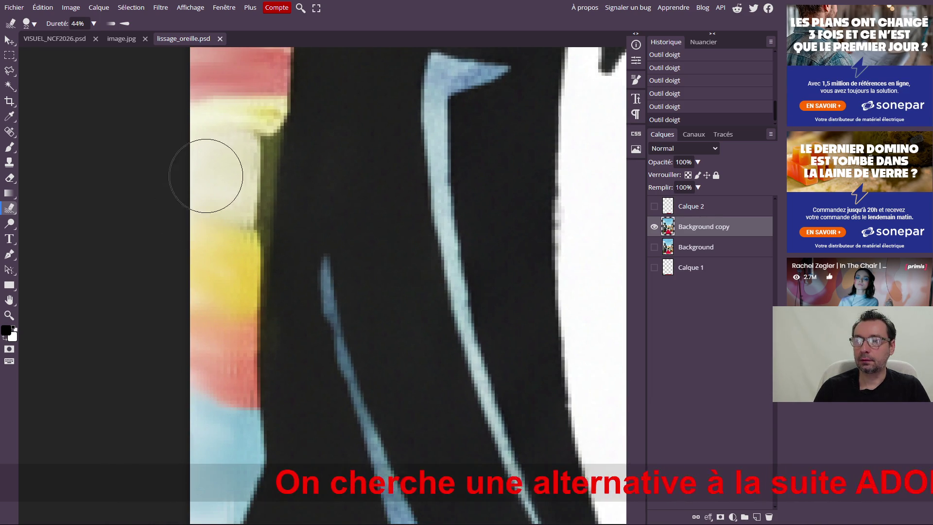
scroll(467, 281, "down", 2)
scroll(497, 292, "down", 1)
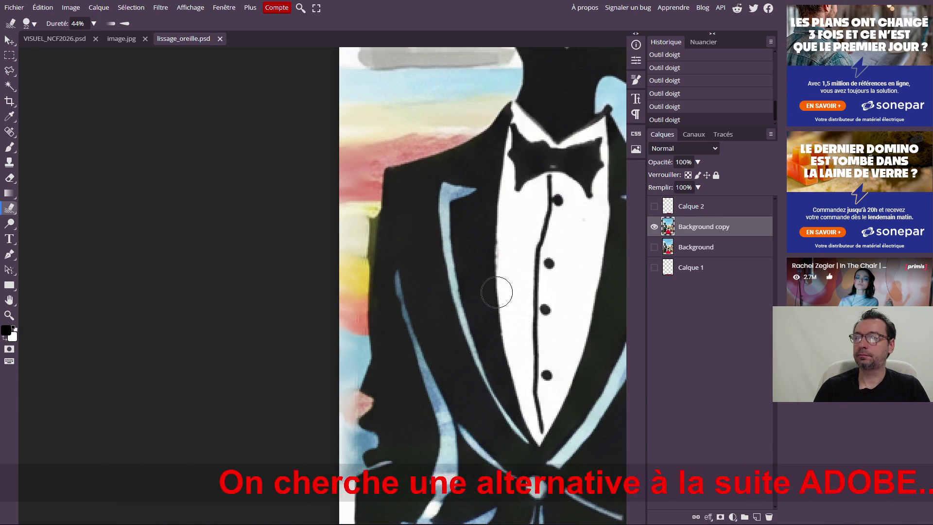
scroll(497, 292, "down", 2)
scroll(489, 288, "down", 1)
scroll(481, 262, "down", 1)
scroll(480, 257, "down", 1)
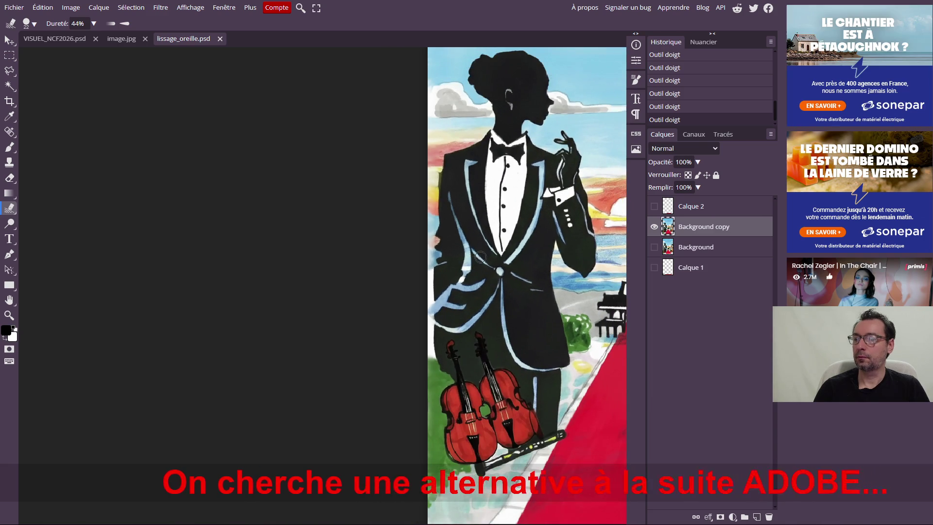
scroll(480, 256, "right", 5)
scroll(370, 260, "down", 3)
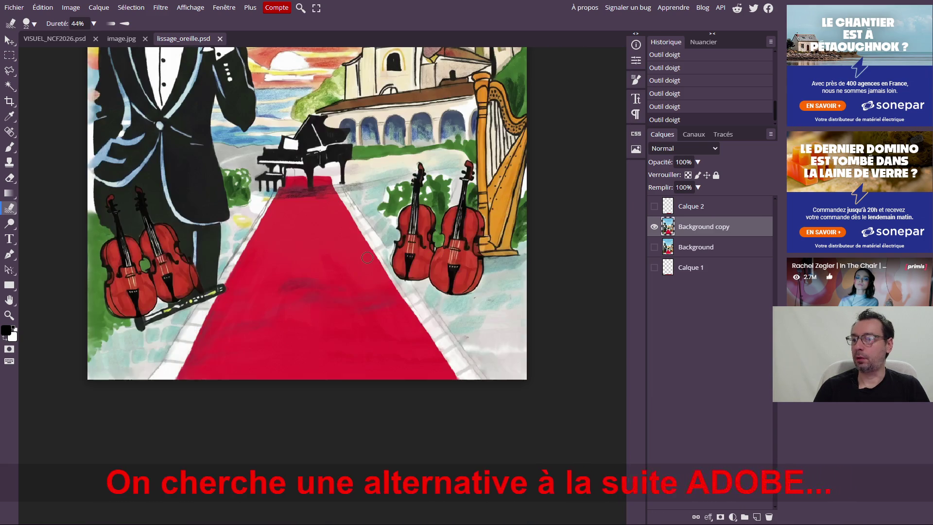
scroll(367, 257, "up", 7)
scroll(367, 258, "up", 2)
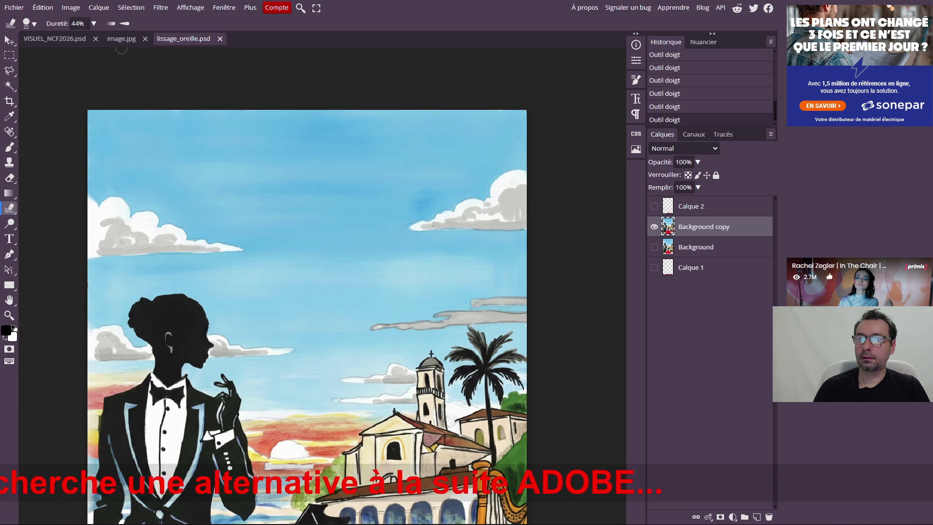
left_click(118, 40)
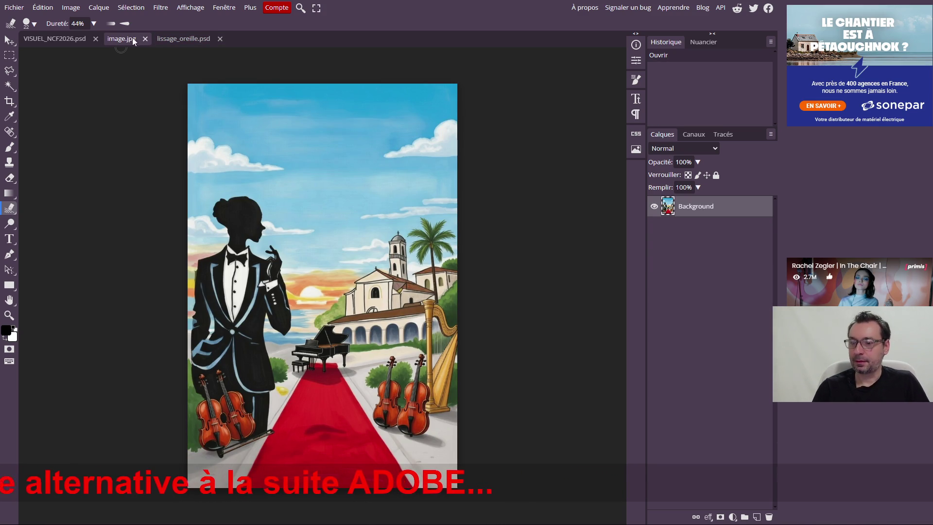
left_click(182, 38)
scroll(184, 239, "down", 5)
scroll(185, 240, "down", 1)
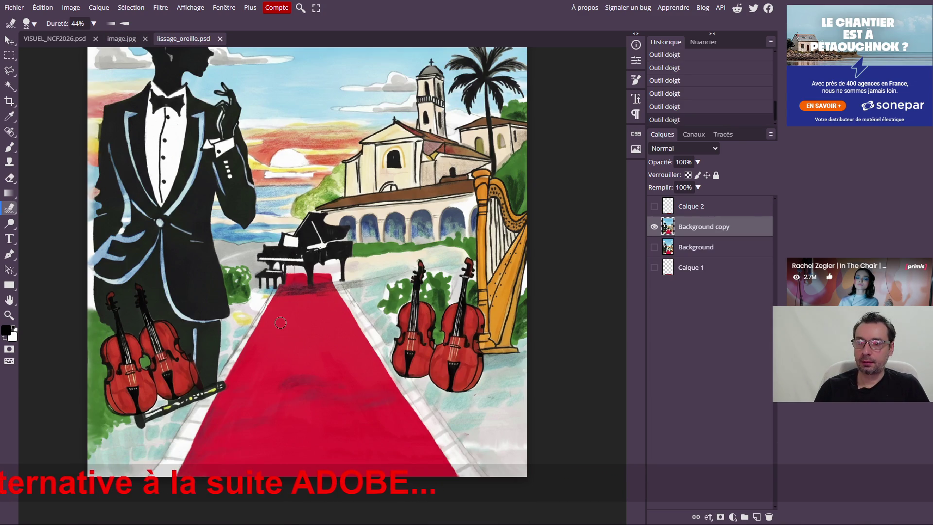
left_click(118, 41)
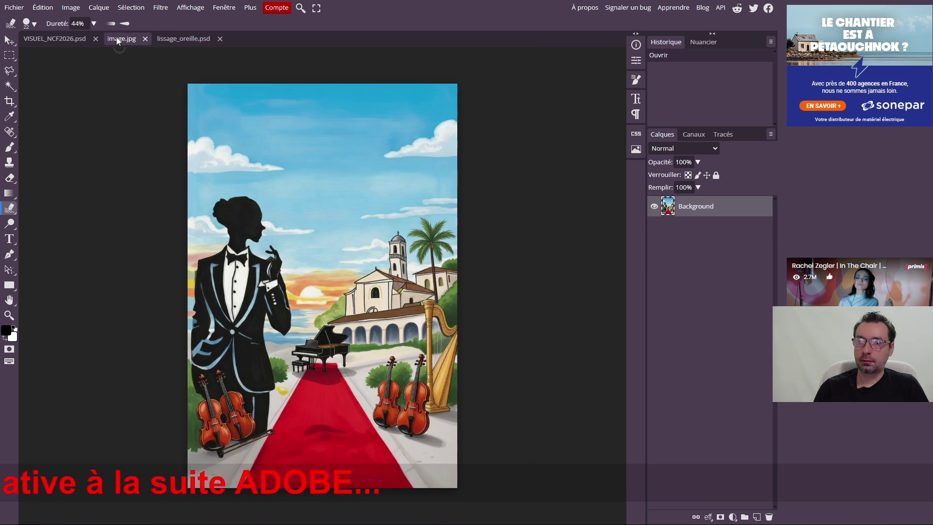
left_click(162, 38)
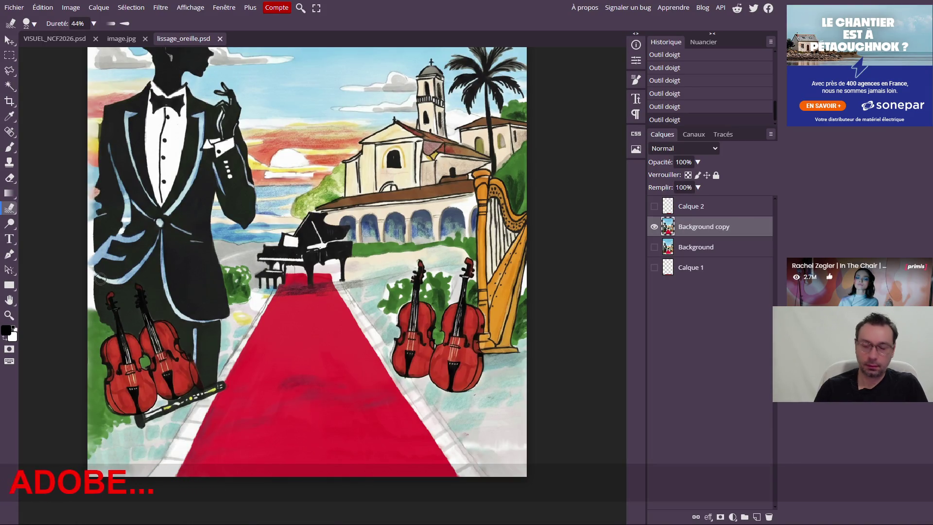
scroll(107, 289, "up", 2)
scroll(102, 285, "up", 2)
scroll(97, 276, "up", 2)
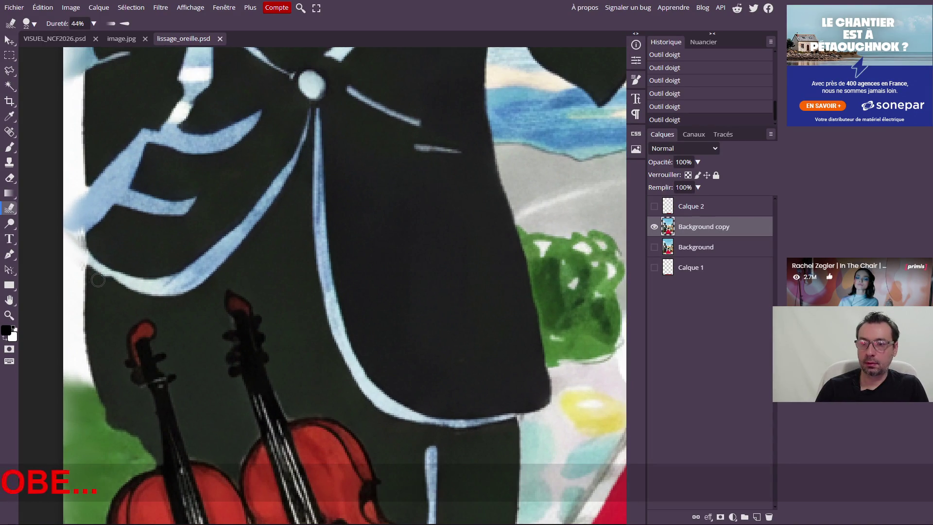
Shrink the smudge brush size via the brush popup, settling on 6 px.
left_click(32, 23)
left_click_drag(89, 50, 74, 50)
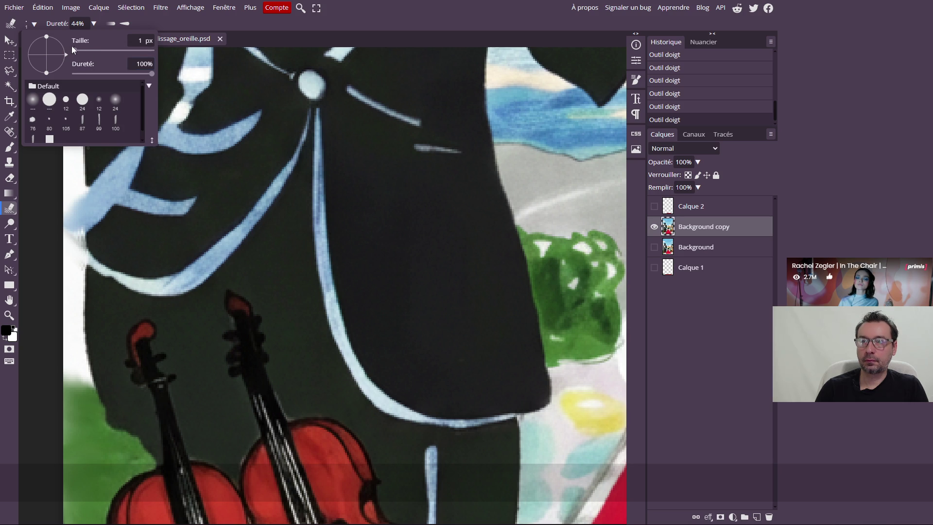
left_click_drag(77, 52, 80, 51)
left_click(91, 184)
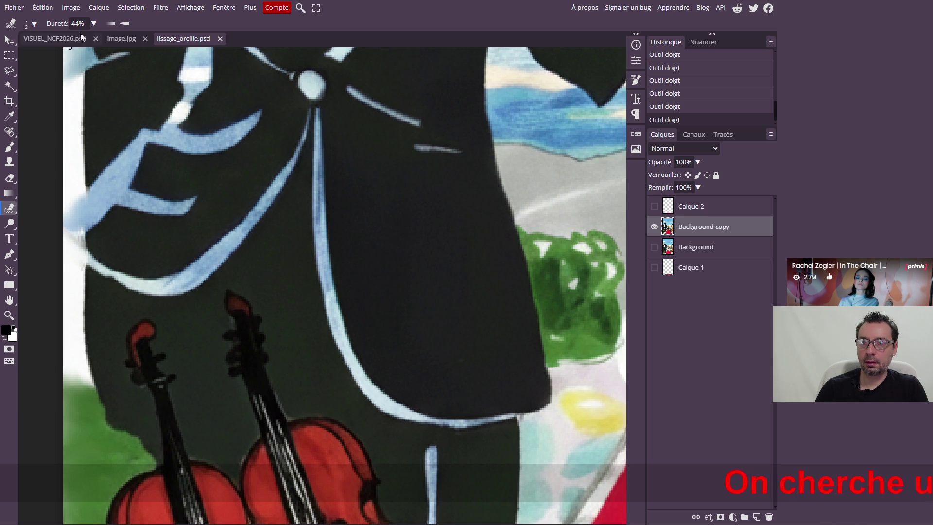
left_click(34, 25)
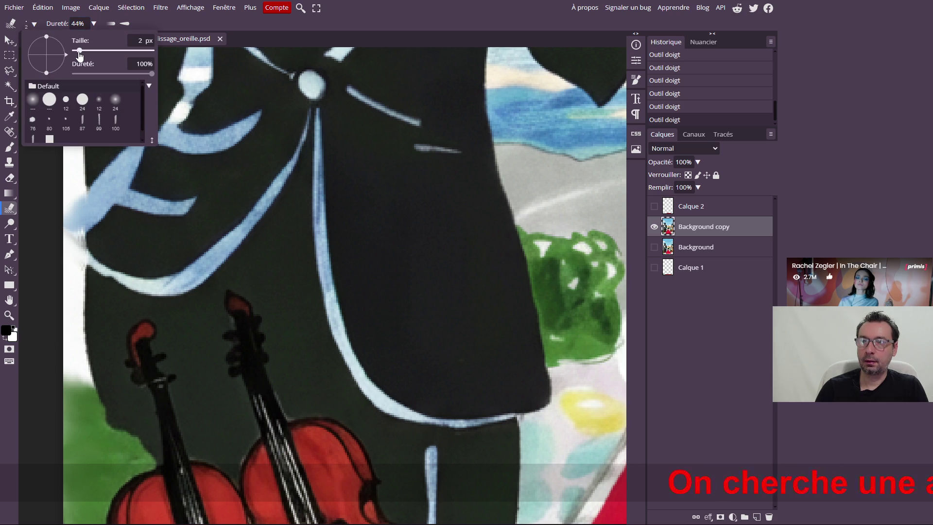
left_click_drag(82, 52, 82, 52)
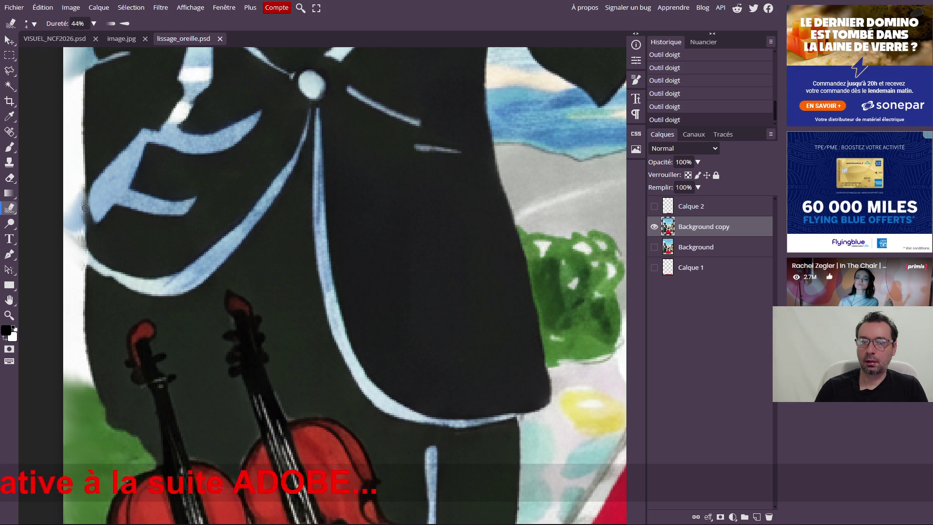
scroll(128, 201, "down", 2)
scroll(183, 212, "down", 2)
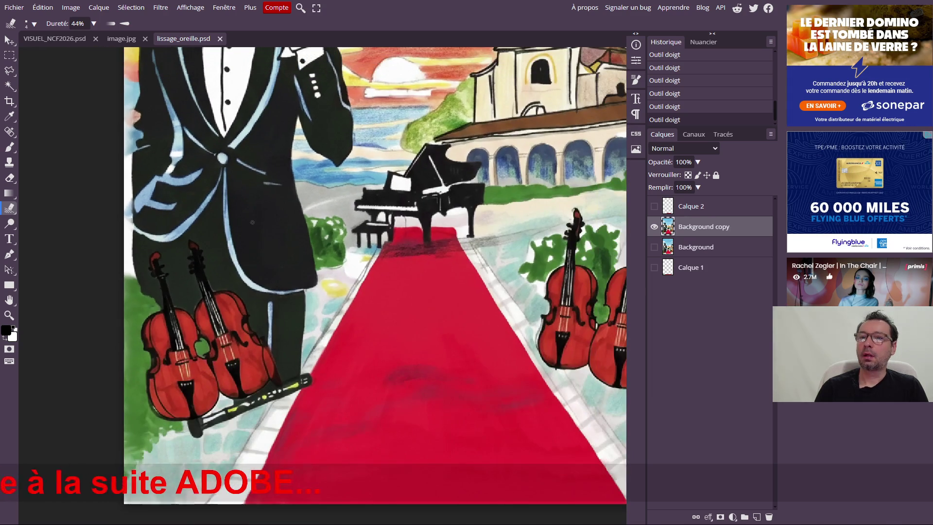
scroll(252, 221, "down", 2)
scroll(253, 222, "down", 1)
scroll(252, 222, "up", 2)
scroll(157, 232, "down", 1)
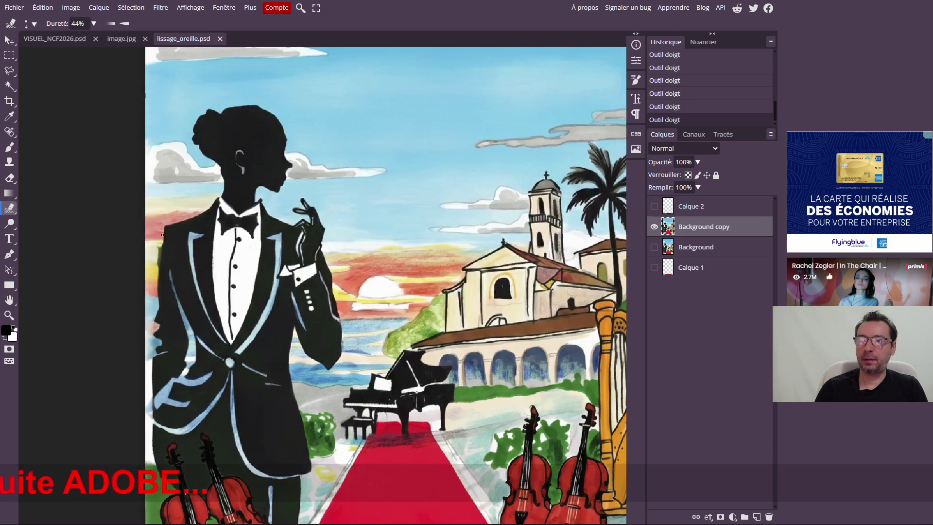
scroll(156, 231, "up", 1)
scroll(156, 232, "up", 1)
scroll(183, 211, "up", 2)
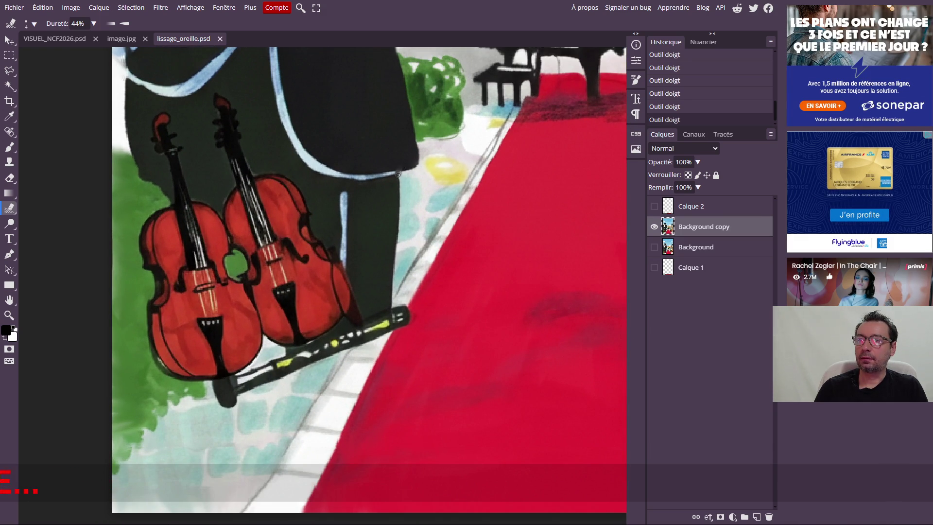
scroll(130, 134, "up", 1)
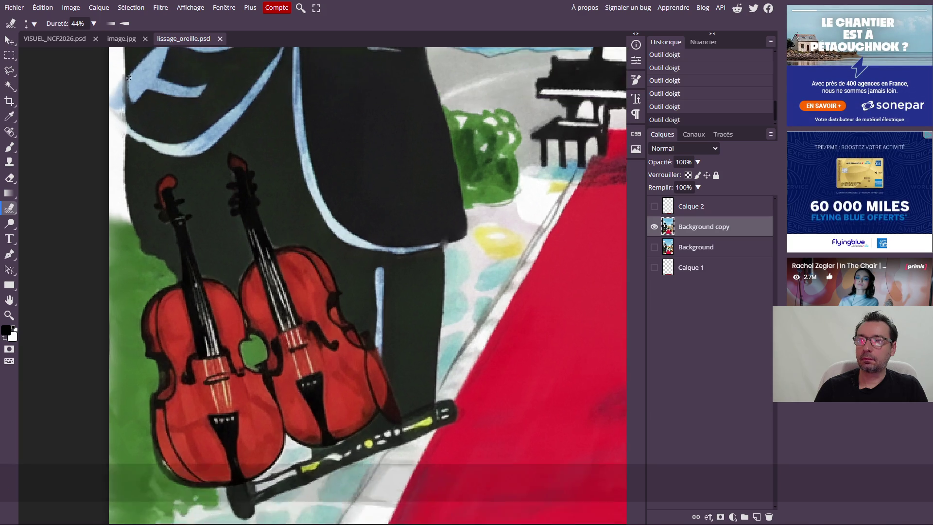
scroll(129, 135, "up", 2)
scroll(130, 135, "up", 1)
scroll(130, 135, "up", 1)
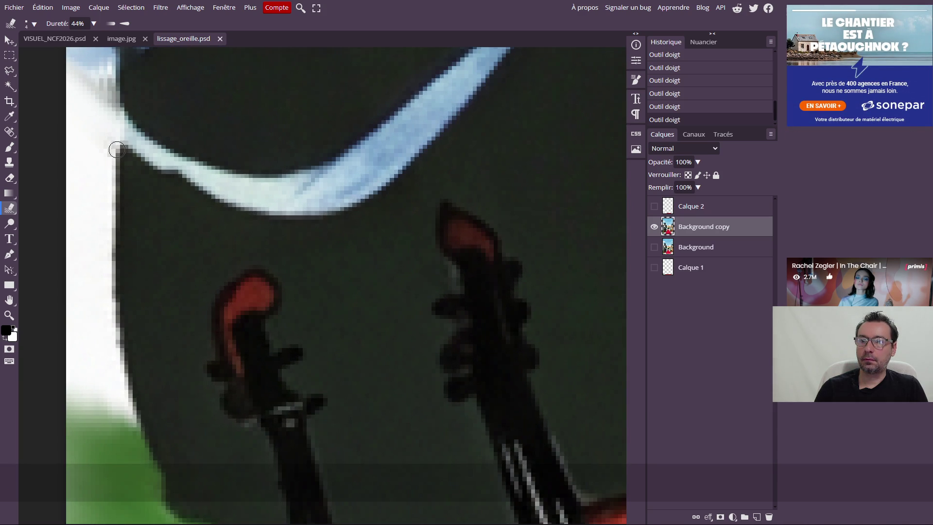
Smudge the jacket's left edge near the violins, then view the original image.jpg for comparison.
left_click_drag(125, 154, 123, 147)
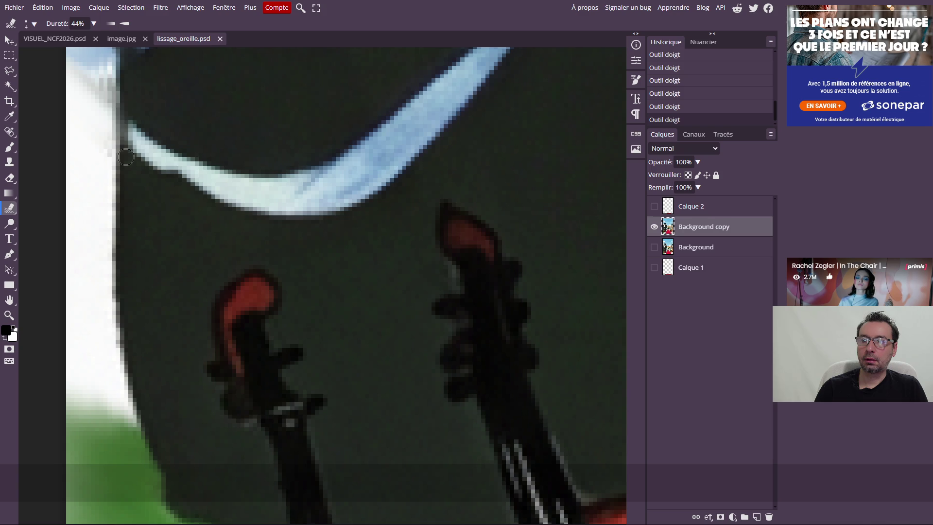
scroll(166, 188, "down", 3)
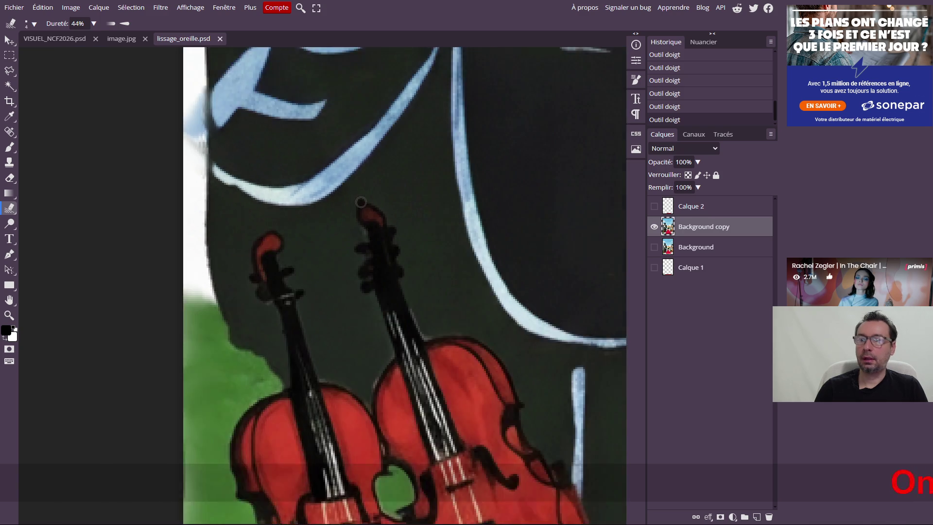
scroll(362, 202, "down", 3)
scroll(361, 202, "down", 2)
scroll(361, 202, "down", 1)
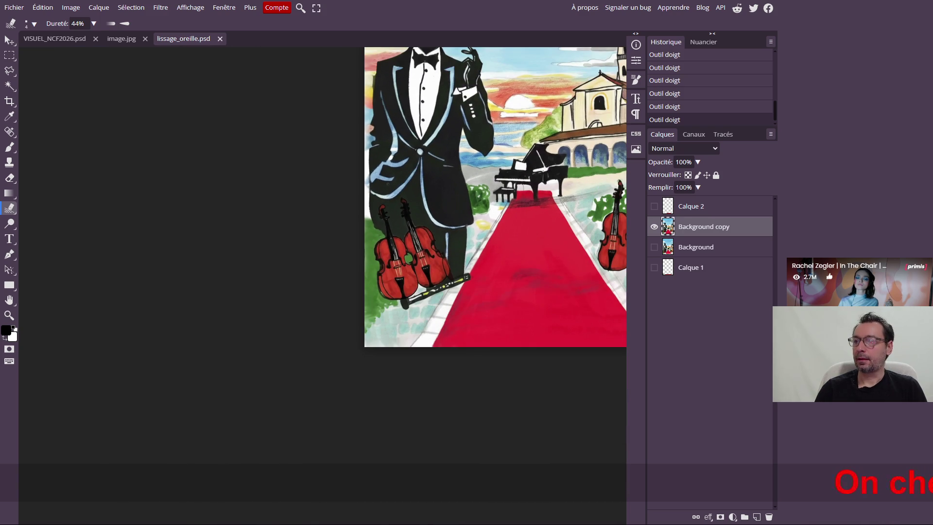
left_click(121, 39)
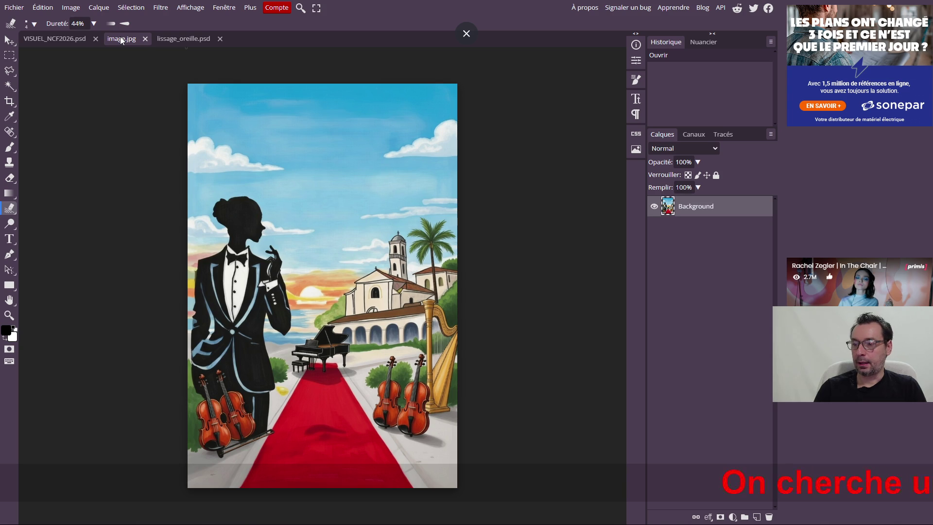
Return to the smoothed lissage_oreille painting and bring up the Fichier menu.
left_click(173, 39)
scroll(450, 224, "right", 3)
scroll(444, 227, "right", 4)
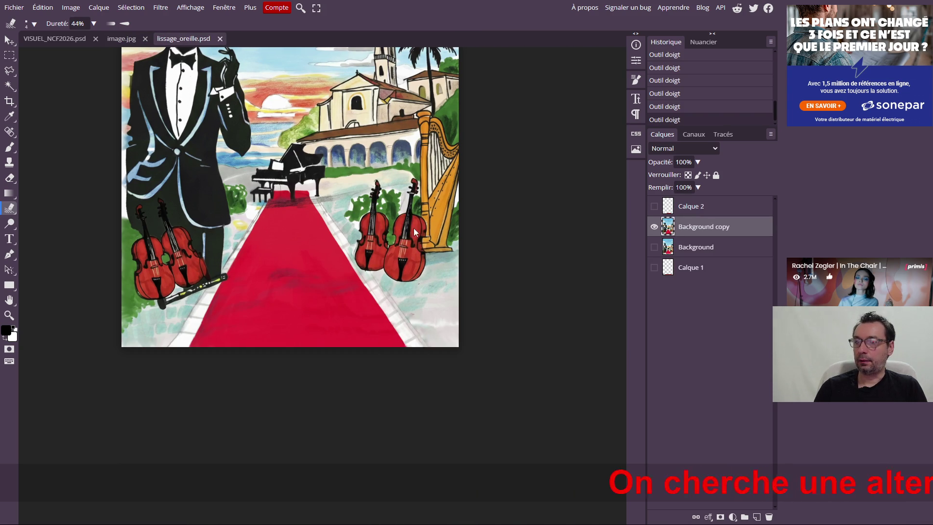
scroll(413, 228, "right", 2)
scroll(289, 216, "left", 2)
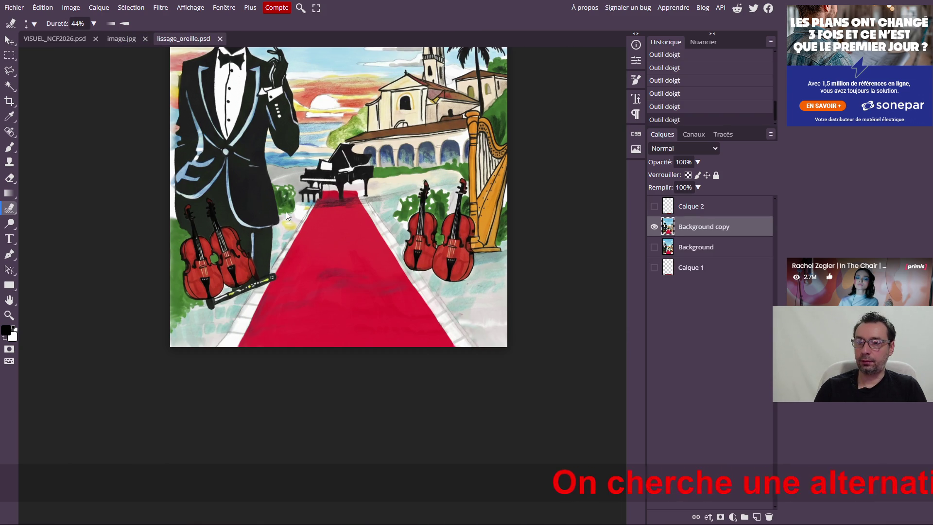
scroll(290, 216, "up", 4)
scroll(310, 219, "up", 1)
scroll(310, 219, "down", 2)
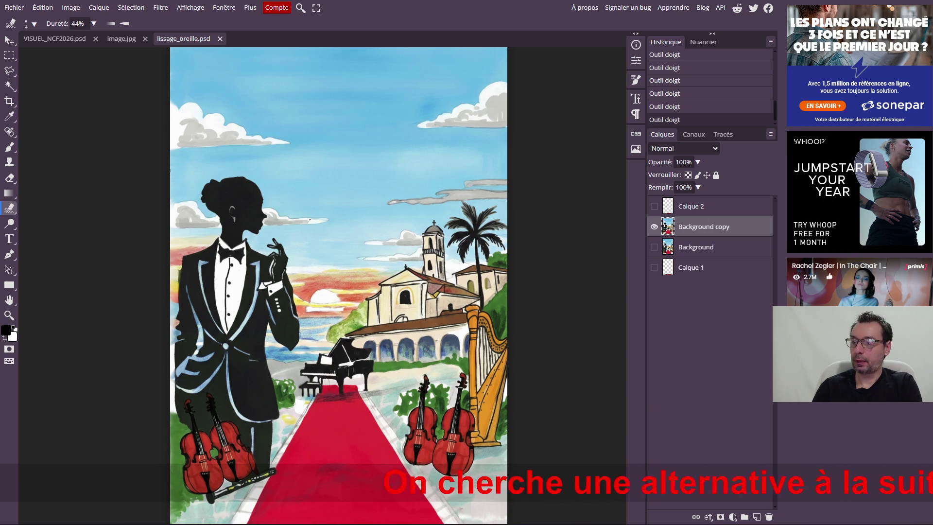
scroll(310, 219, "down", 2)
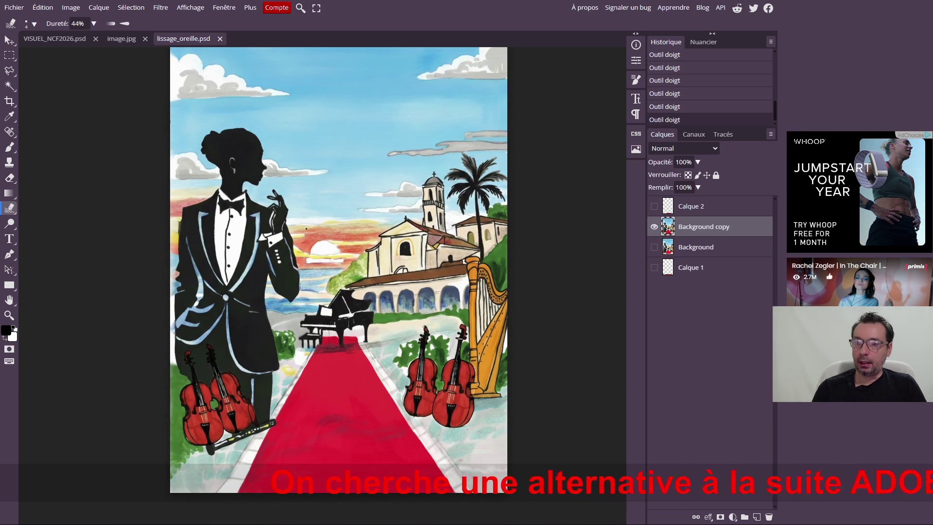
left_click(14, 8)
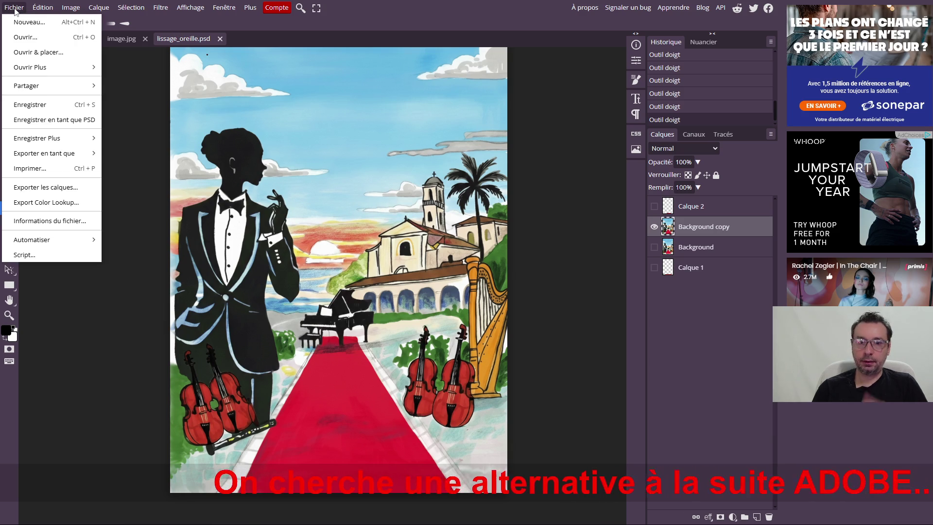
Open the ambiance_festival_nice_classic_festival PSD from disk via Fichier > Ouvrir.
left_click(27, 37)
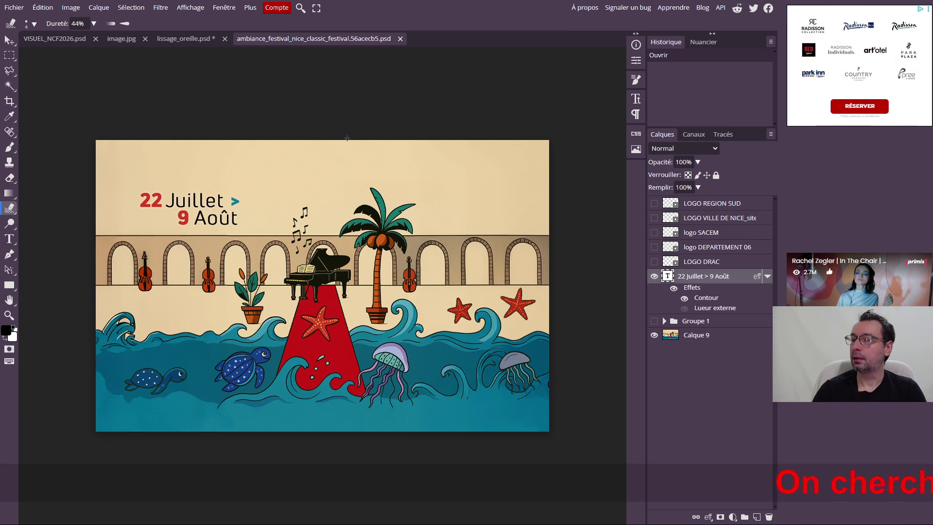
left_click(9, 239)
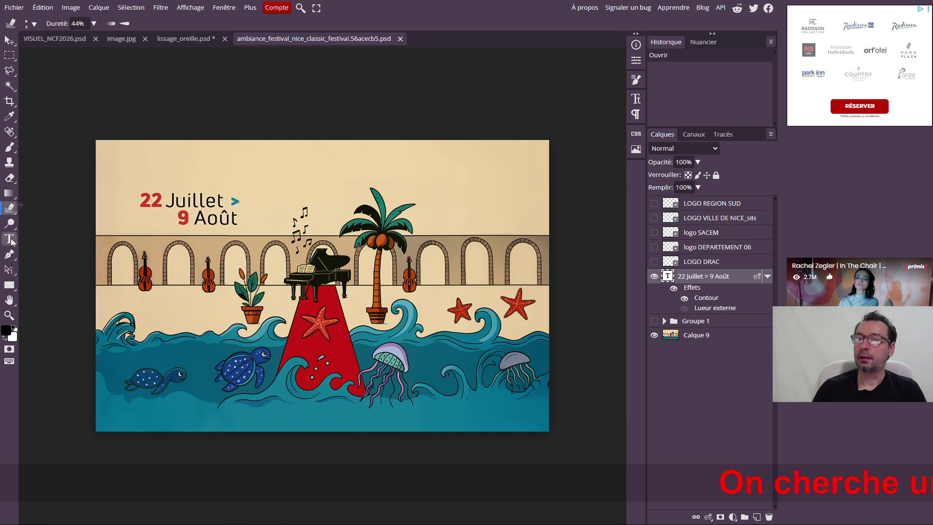
Edit the date title with the Text tool and select the word Juillet to replace it with test.
key("t")
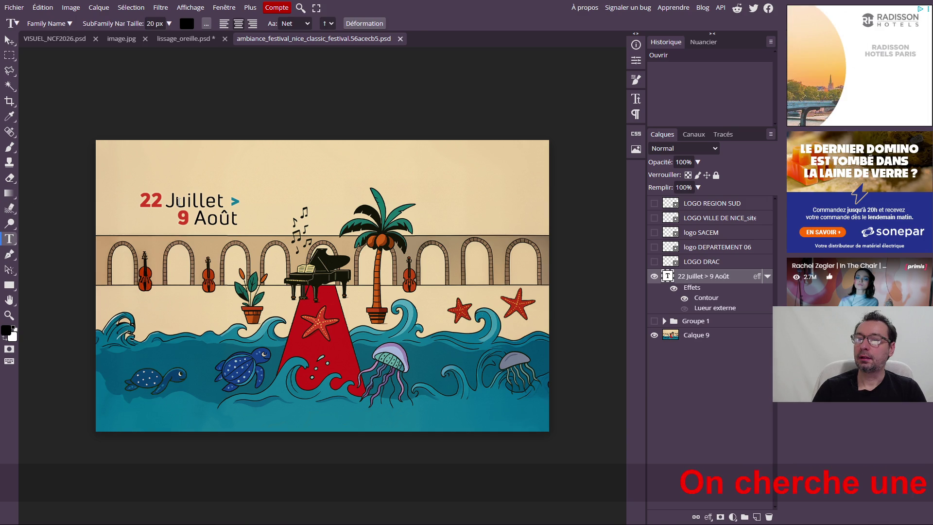
left_click(179, 202)
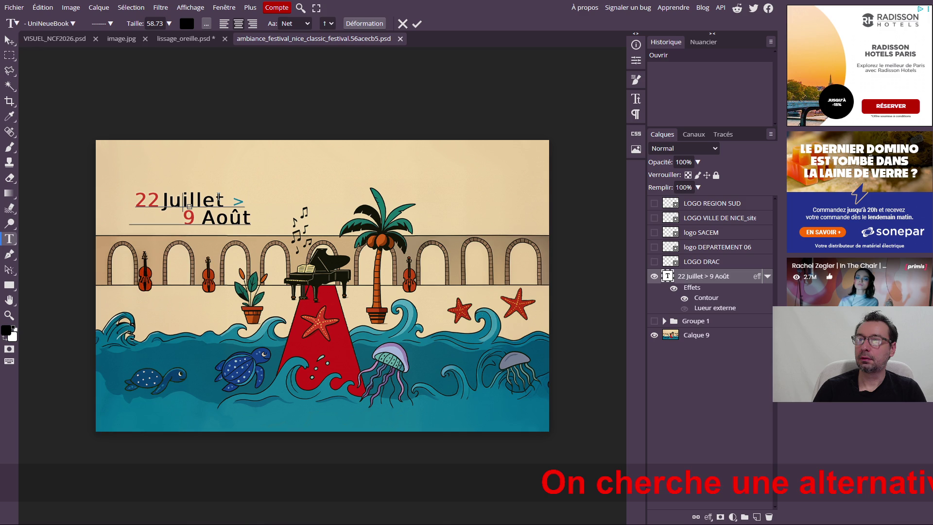
double_click(208, 199)
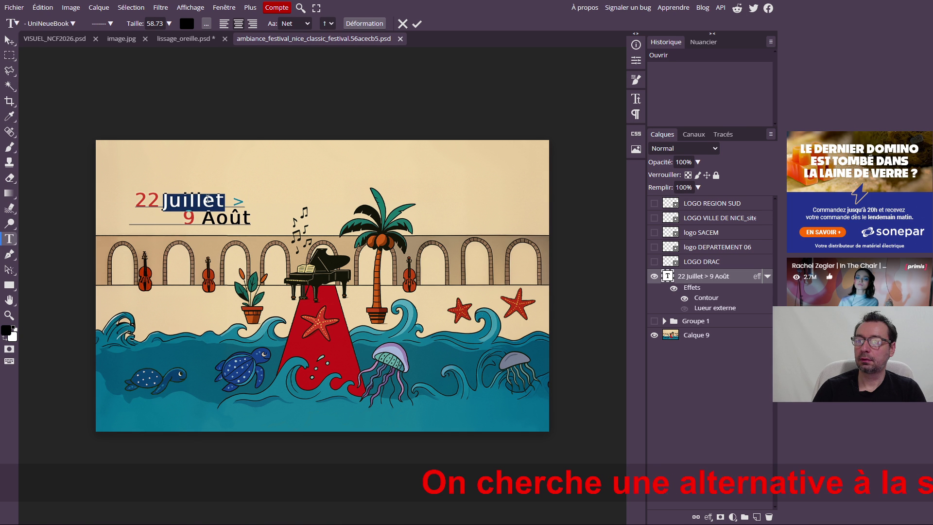
type("test")
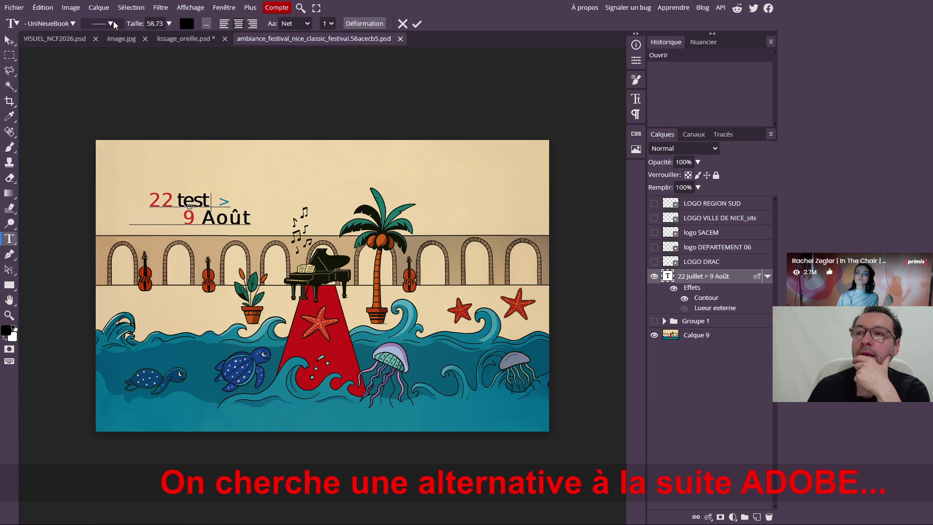
Discard the test text edit so the title reads 22 Juillet > 9 Août again.
left_click(16, 9)
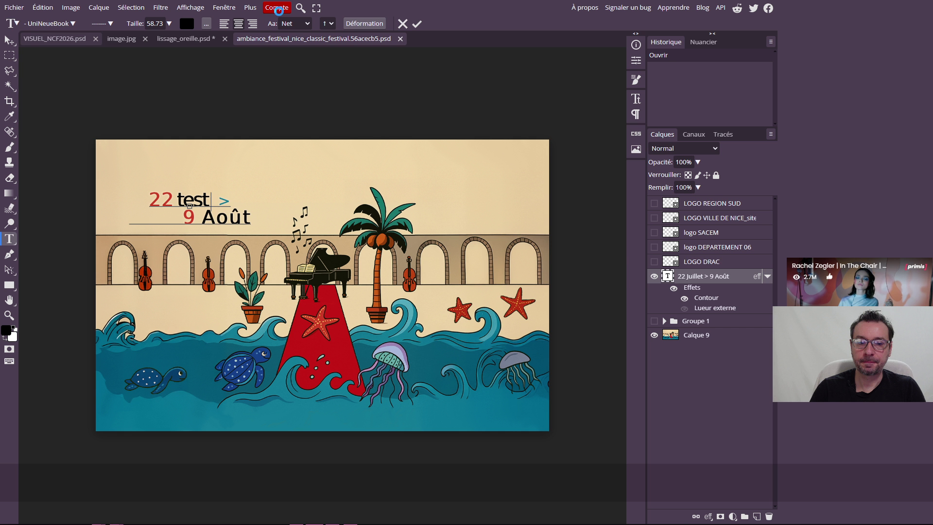
key("Escape")
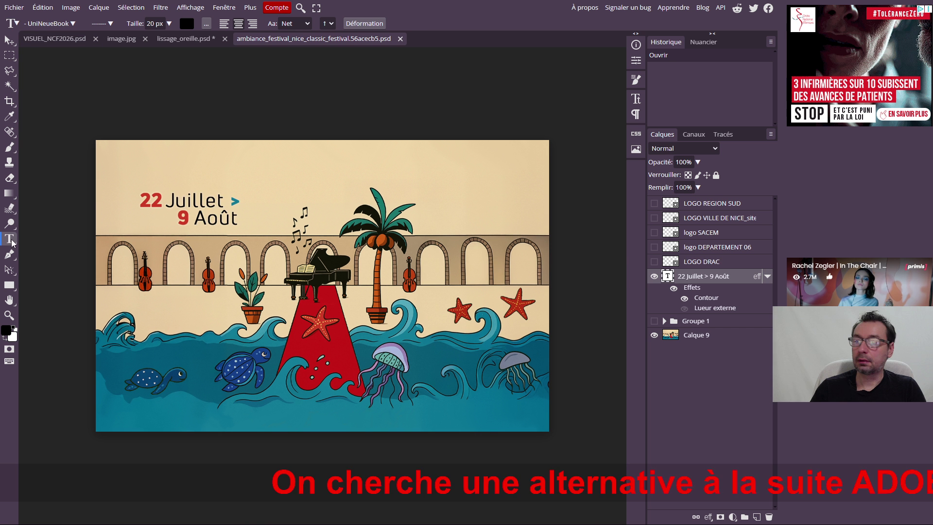
Inspect the Juillet font settings in the date title, then leave text editing.
double_click(193, 200)
left_click(637, 99)
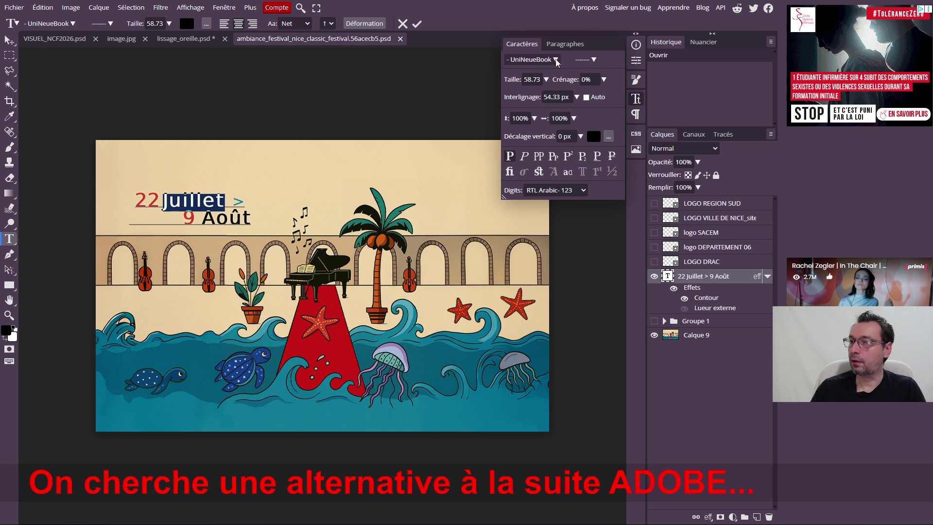
key("Escape")
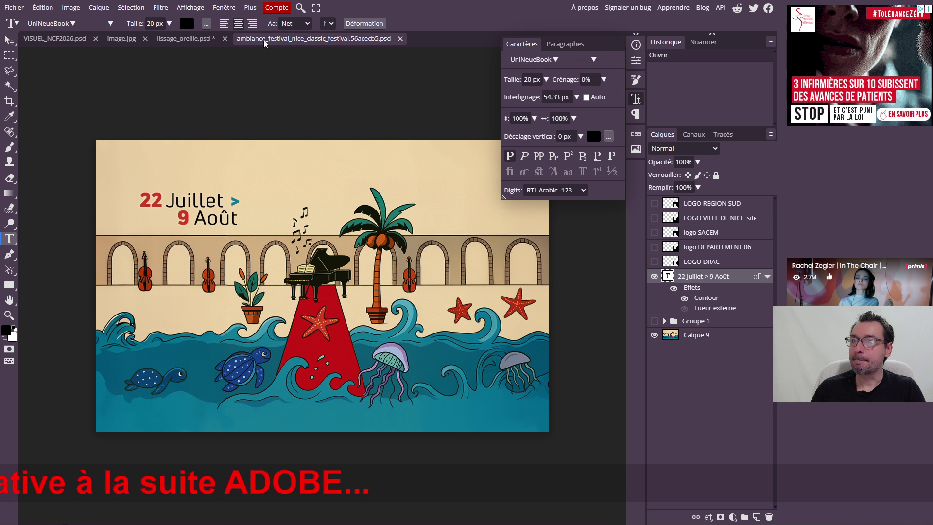
Bring the smoothed violin painting forward and start a new empty text layer on it.
left_click(186, 38)
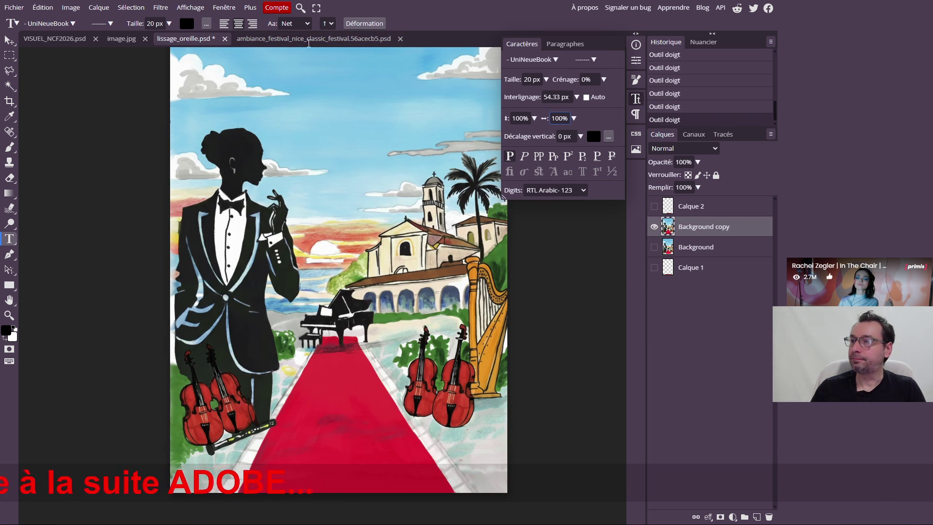
left_click(282, 39)
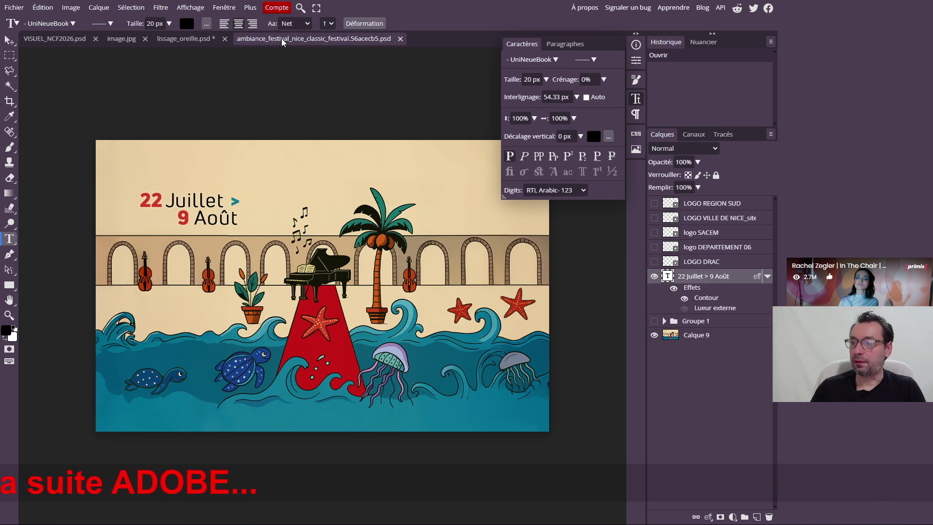
left_click(195, 39)
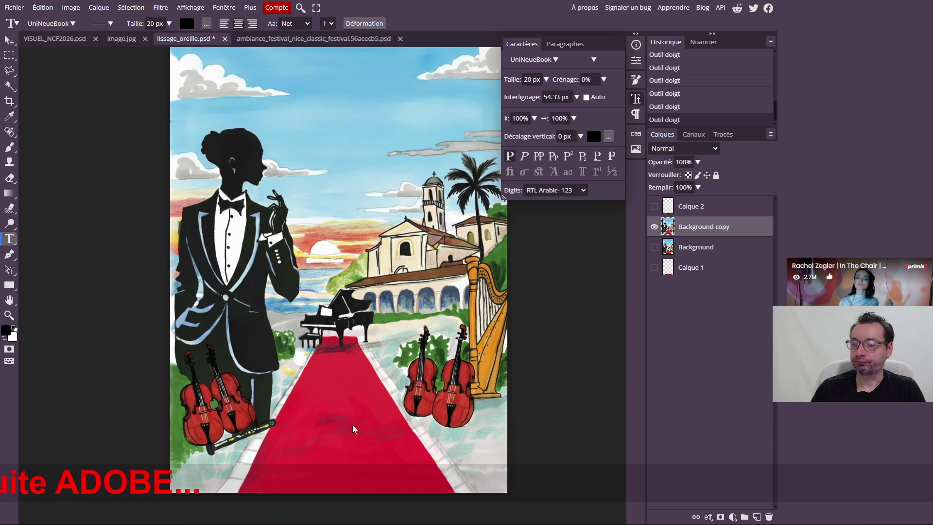
left_click(559, 400)
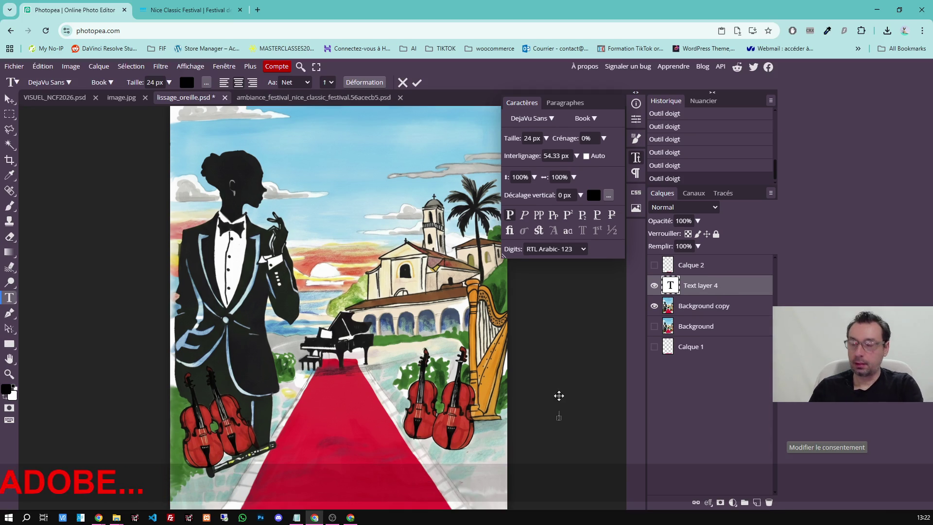
left_click(172, 11)
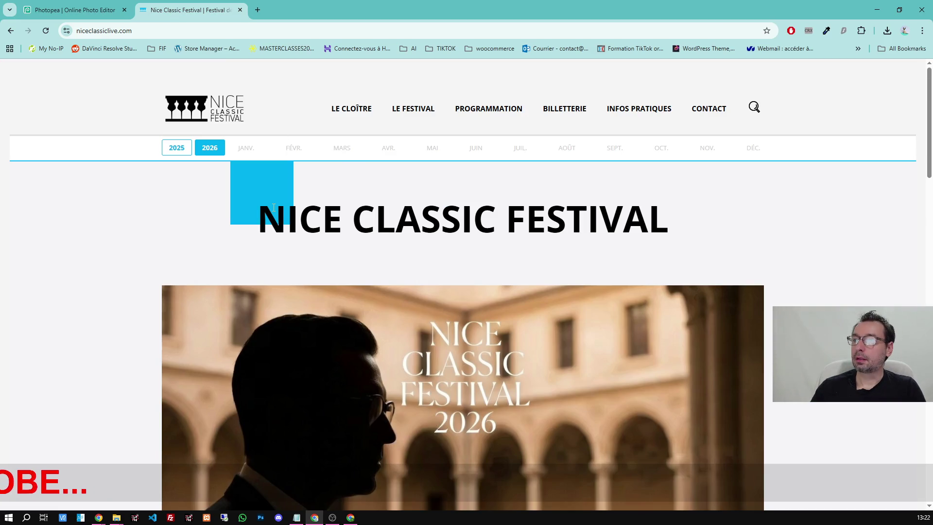
scroll(397, 197, "down", 2)
scroll(440, 250, "down", 3)
scroll(440, 250, "up", 3)
scroll(424, 197, "up", 2)
left_click(413, 111)
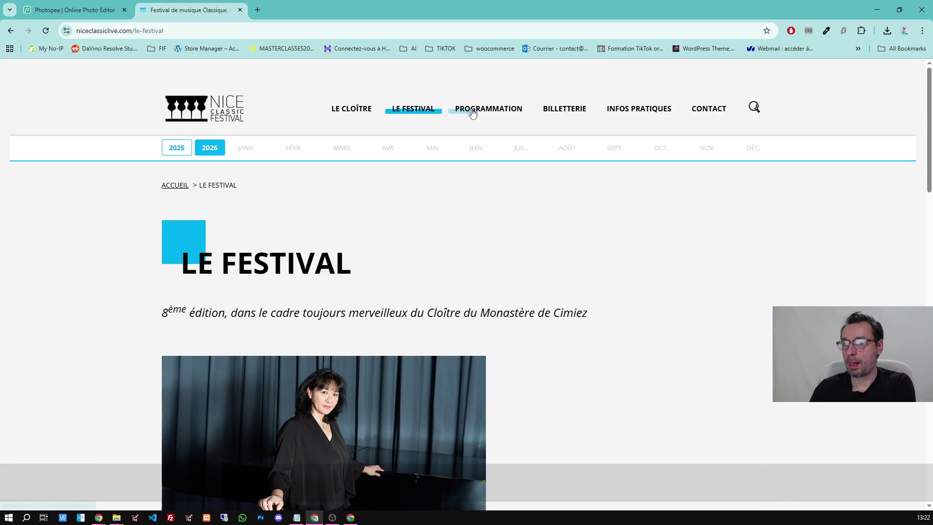
left_click(472, 110)
scroll(401, 248, "down", 1)
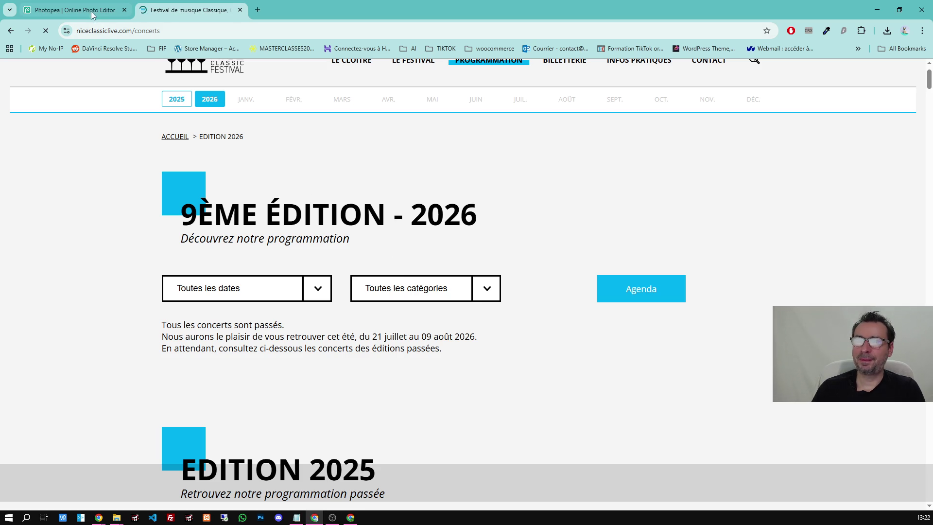
key("ctrl+Tab")
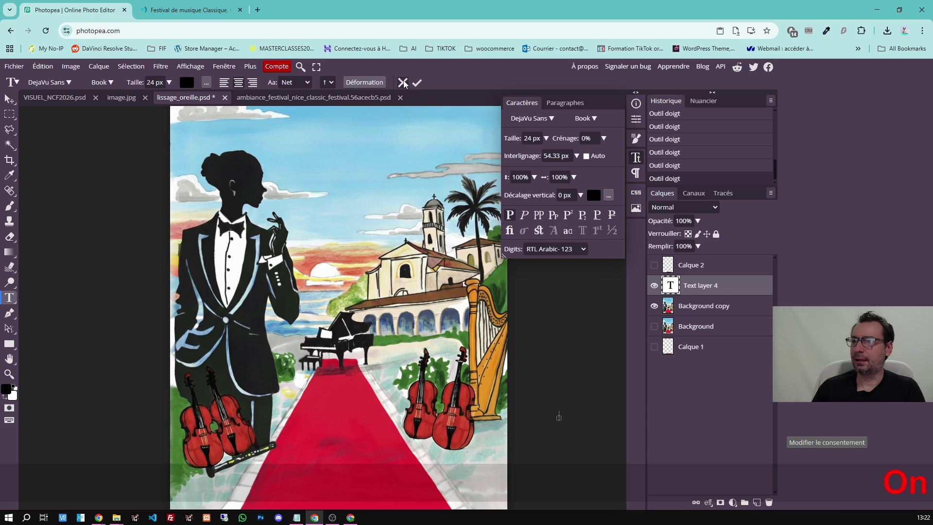
Discard the empty text layer and return to the festival ambiance document's date title layer.
key("Delete")
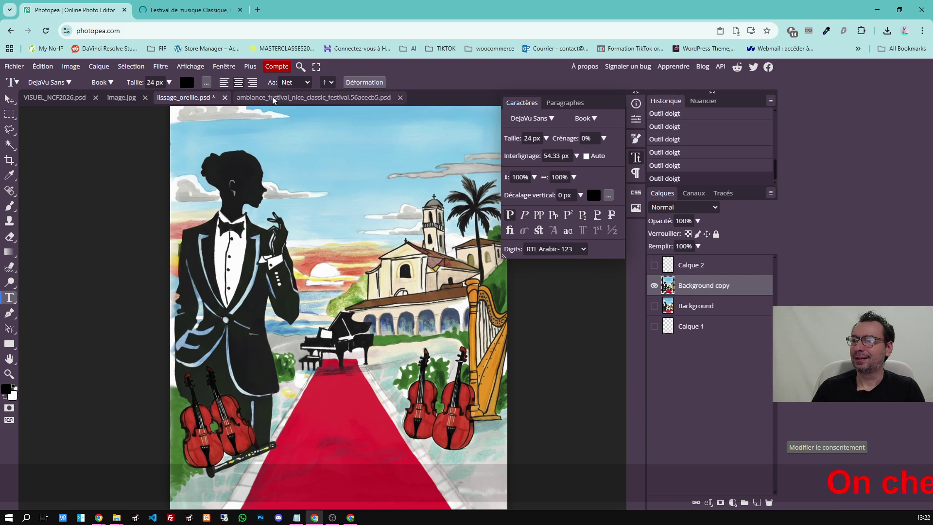
left_click(274, 98)
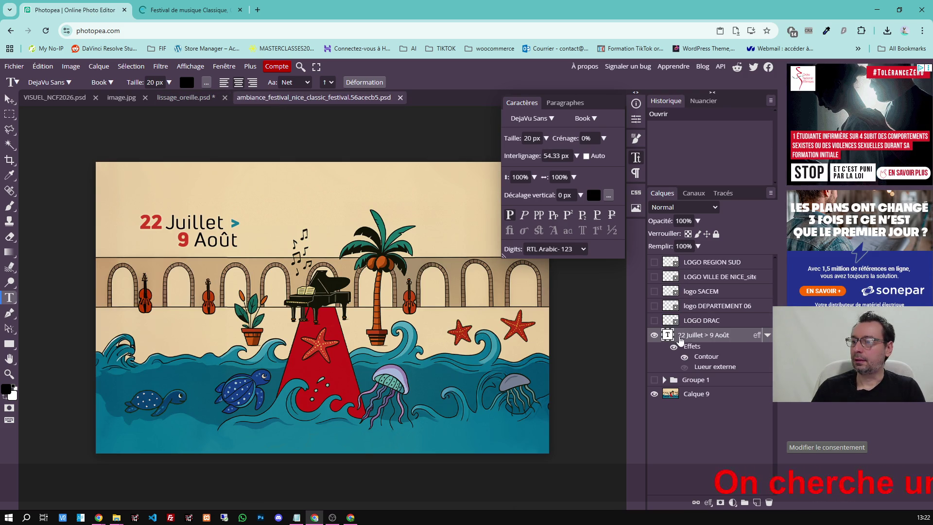
right_click(684, 339)
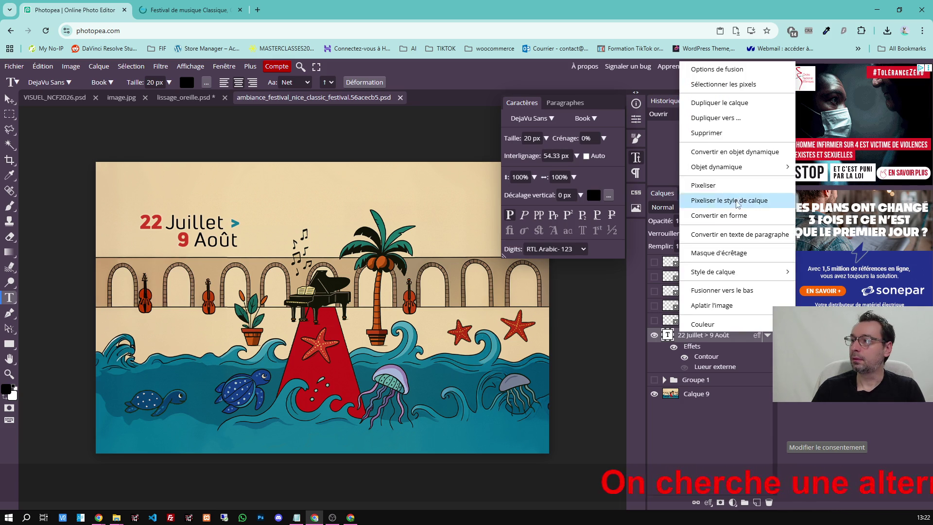
left_click(301, 101)
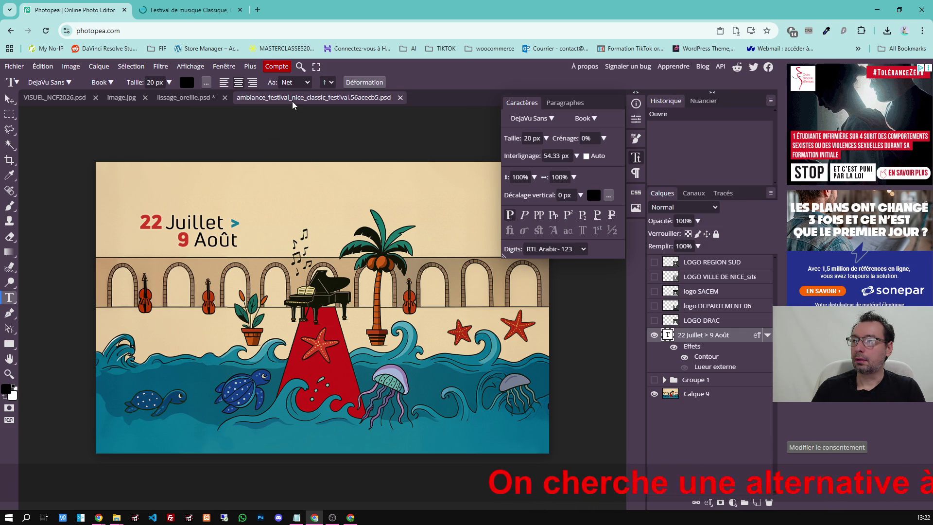
Copy the '22 Juillet > 9 Août' layer with its effects into the lissage_oreille poster.
left_click_drag(298, 104, 511, 462)
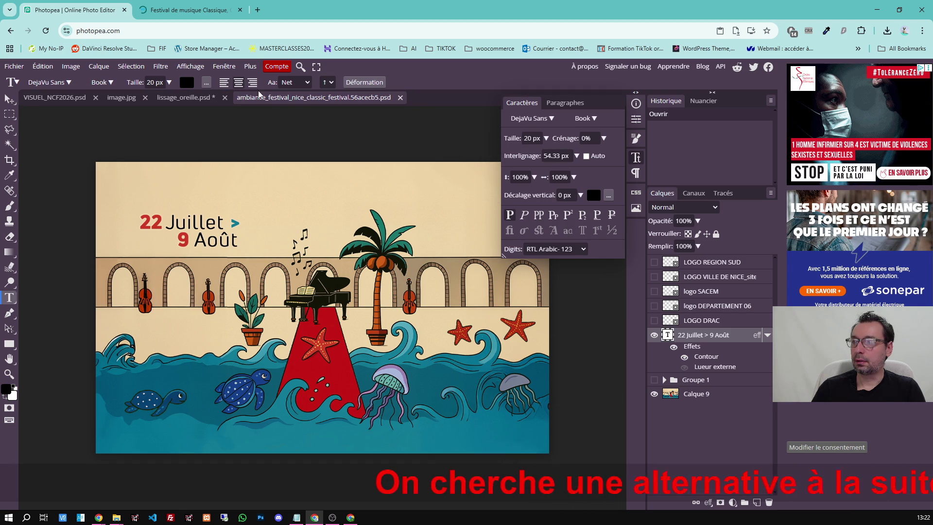
left_click_drag(511, 461, 305, 164)
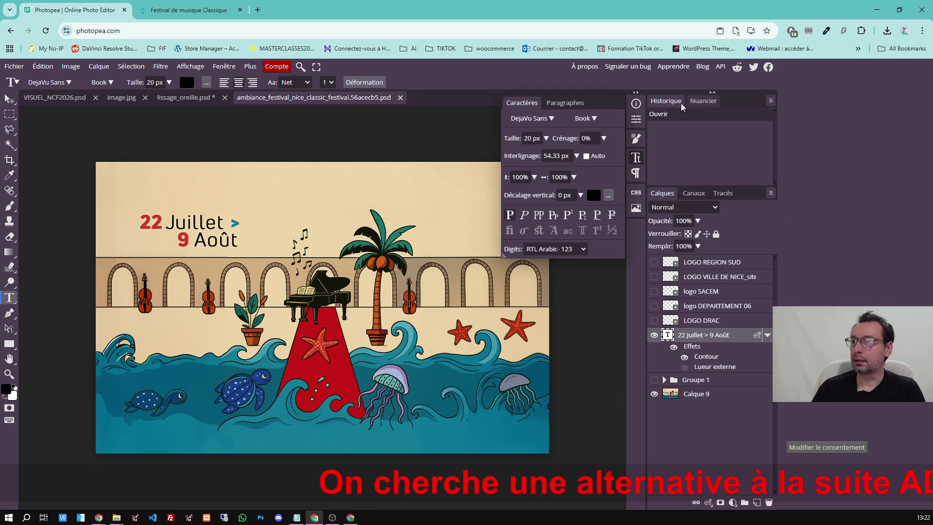
left_click_drag(704, 335, 182, 102)
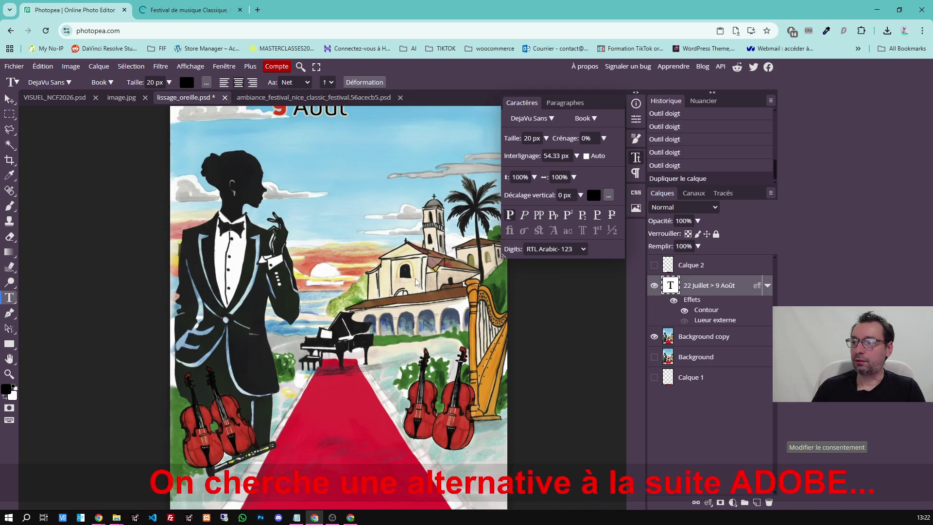
scroll(464, 270, "up", 3)
scroll(317, 227, "down", 2)
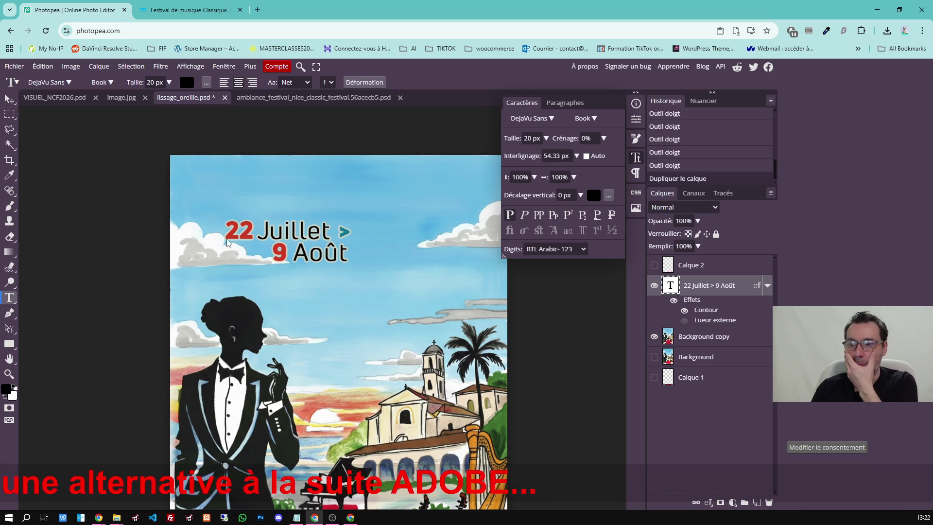
Enter text editing on the copied date title above the violinist.
left_click(255, 231)
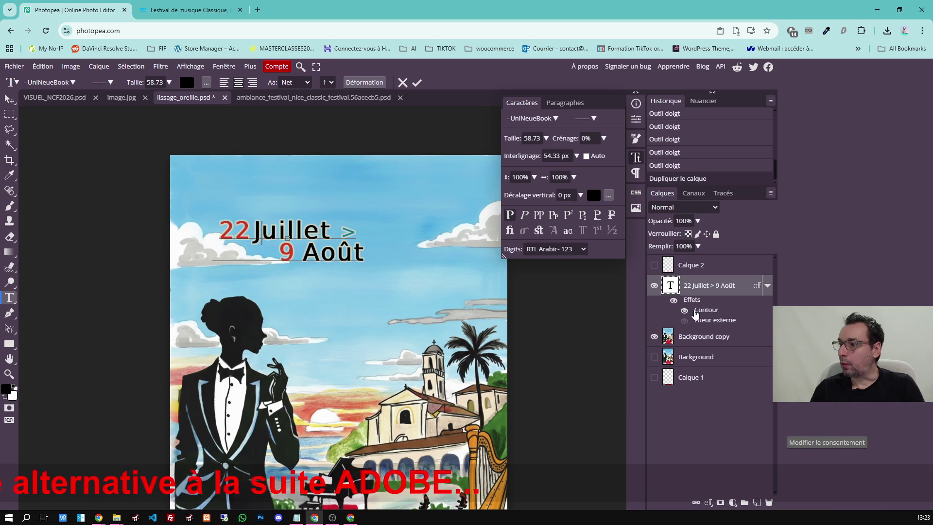
Turn off the title's outline and glow, select its text and remove faux bold.
left_click(674, 300)
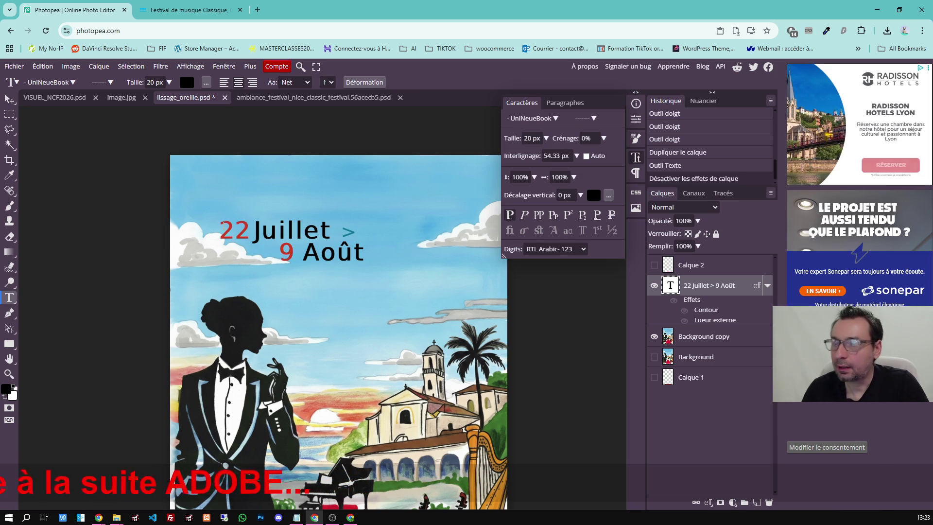
left_click_drag(219, 231, 363, 255)
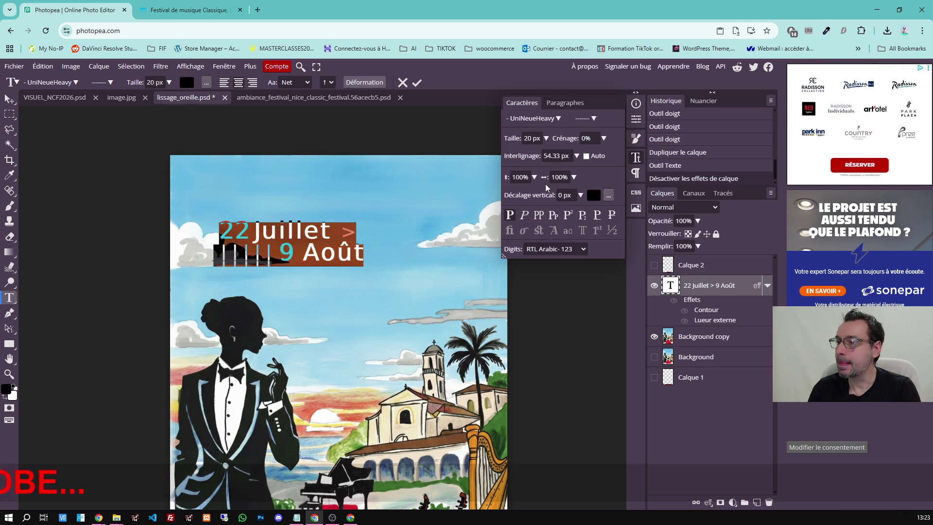
left_click(510, 215)
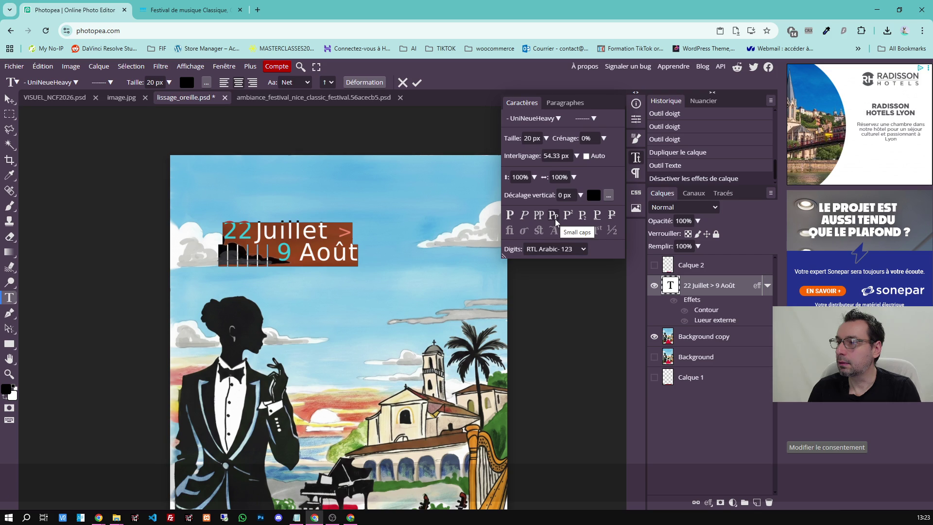
Set the title in UniNeueHeavy at 87 px with 70 px line spacing and commit.
left_click_drag(546, 138, 538, 155)
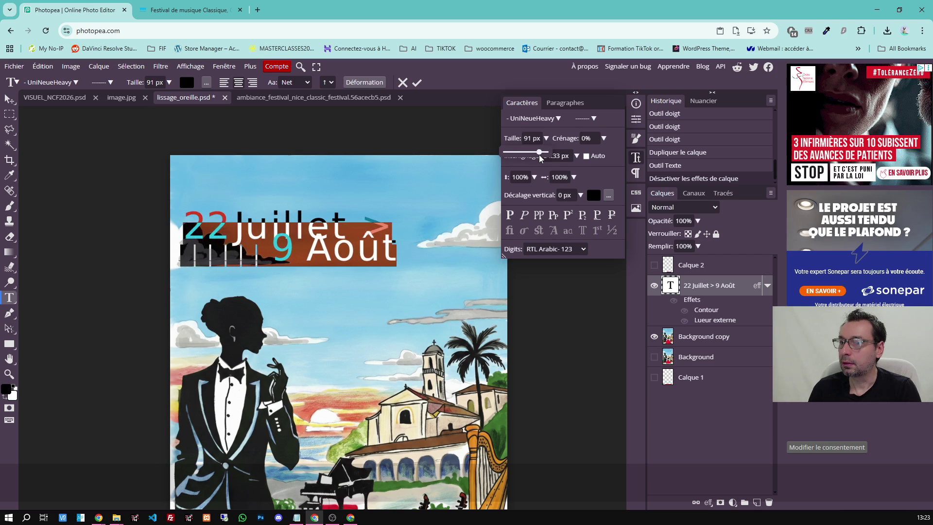
left_click_drag(539, 155, 561, 171)
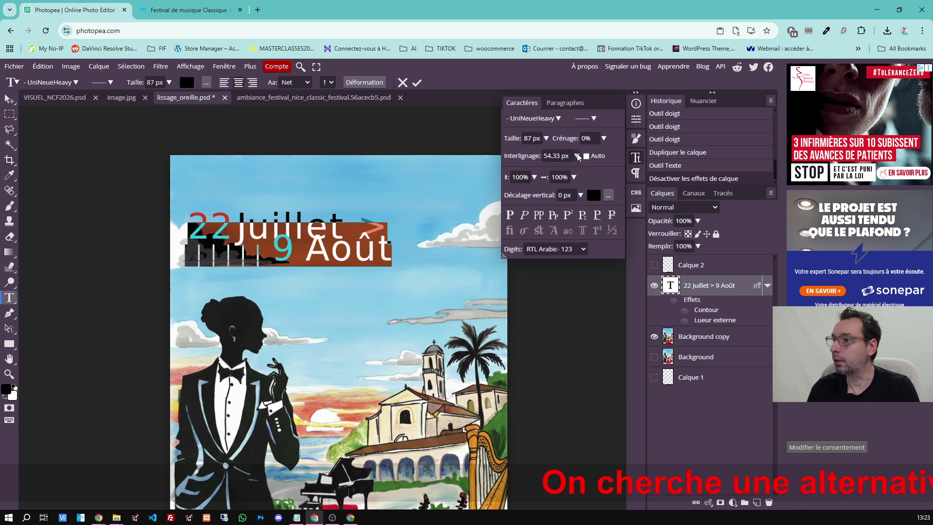
left_click(598, 137)
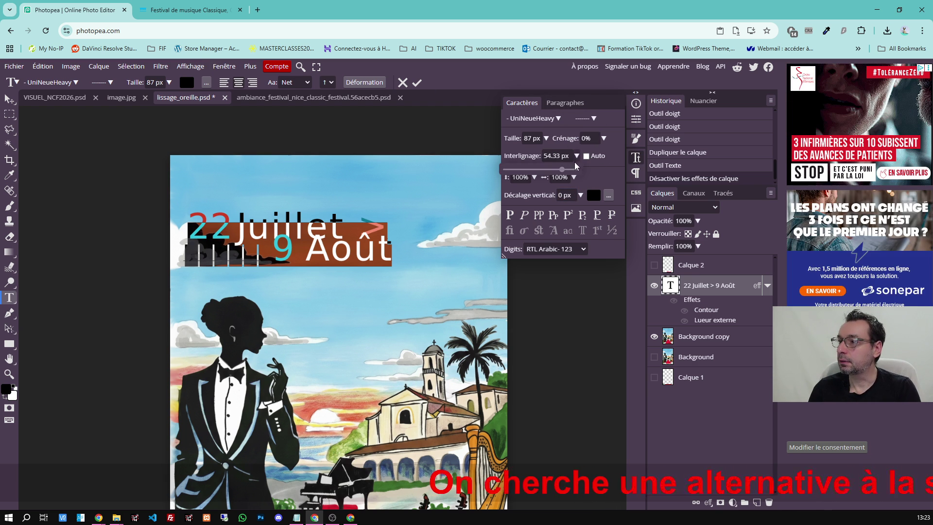
left_click_drag(577, 155, 570, 171)
left_click(417, 83)
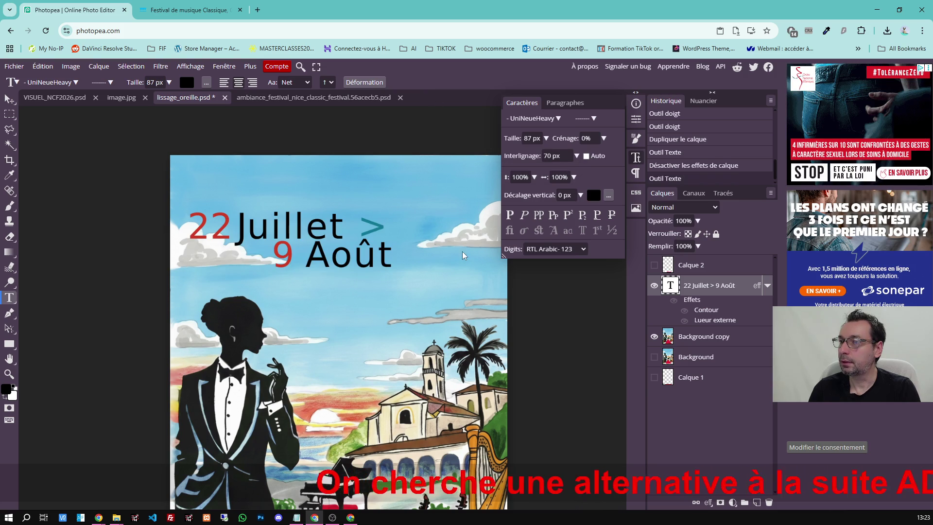
Move the date title higher and sample the carpet red as foreground colour.
left_click(9, 97)
left_click_drag(277, 232, 279, 199)
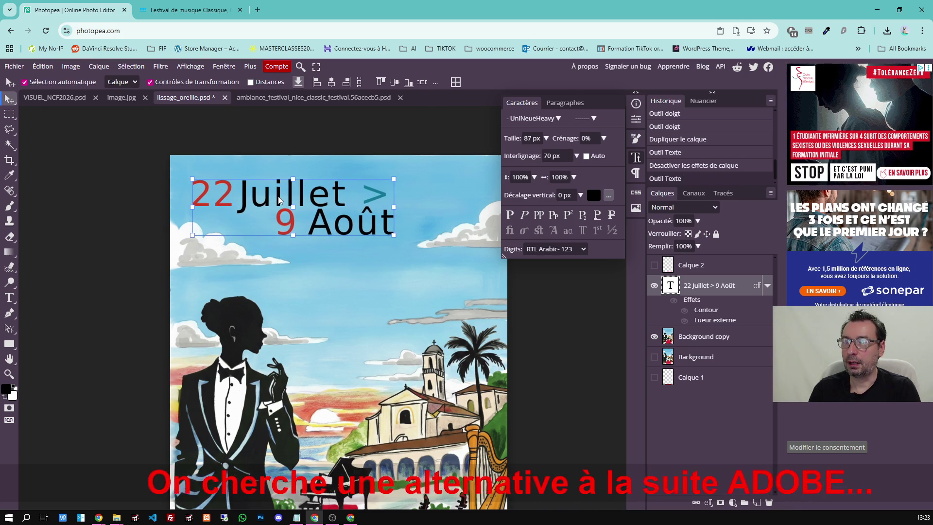
scroll(296, 333, "down", 3)
scroll(295, 333, "up", 3)
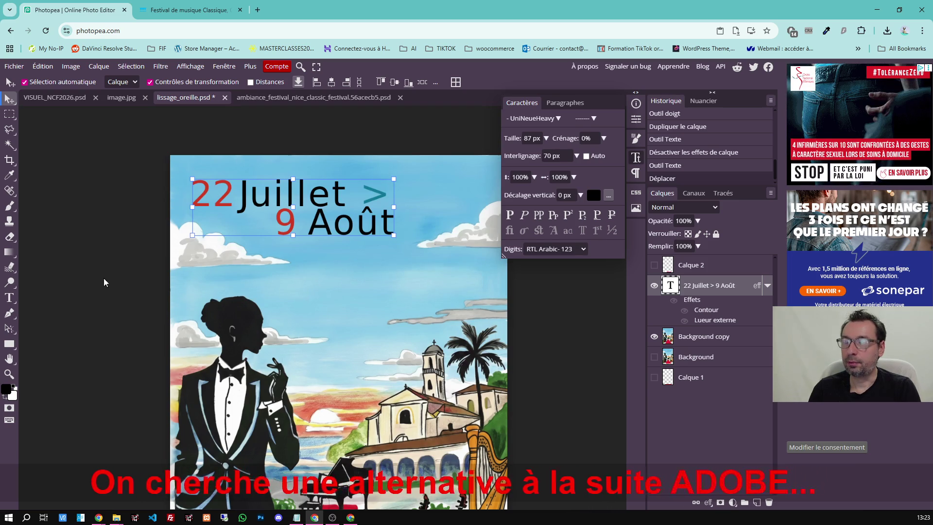
scroll(25, 292, "down", 3)
left_click(7, 389)
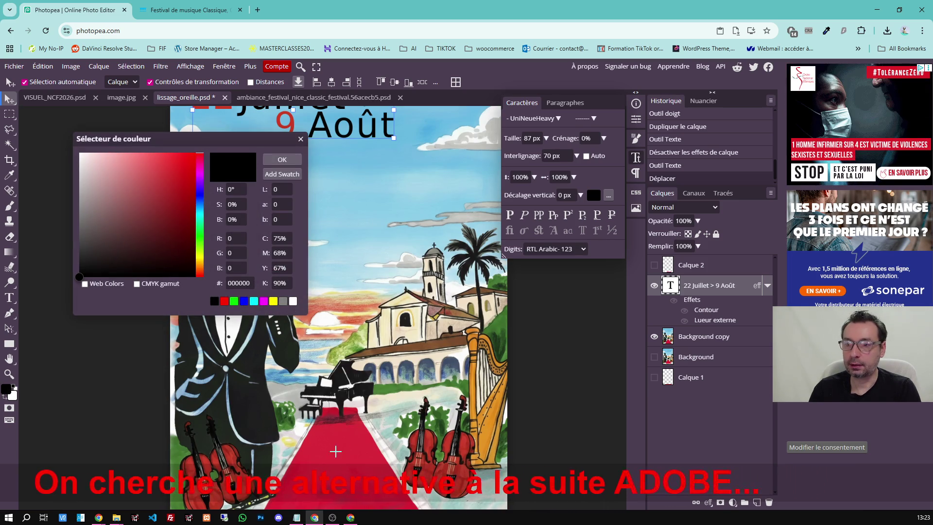
left_click(333, 453)
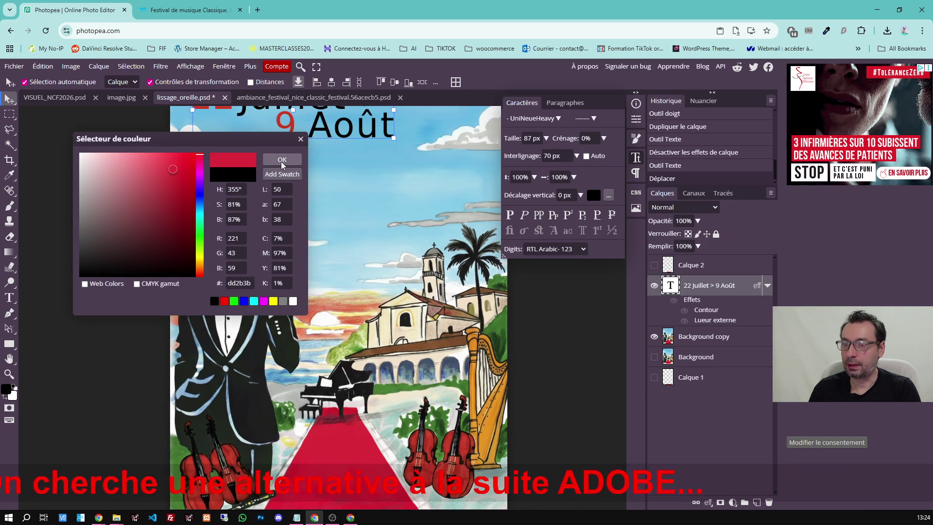
left_click(281, 160)
scroll(339, 306, "up", 3)
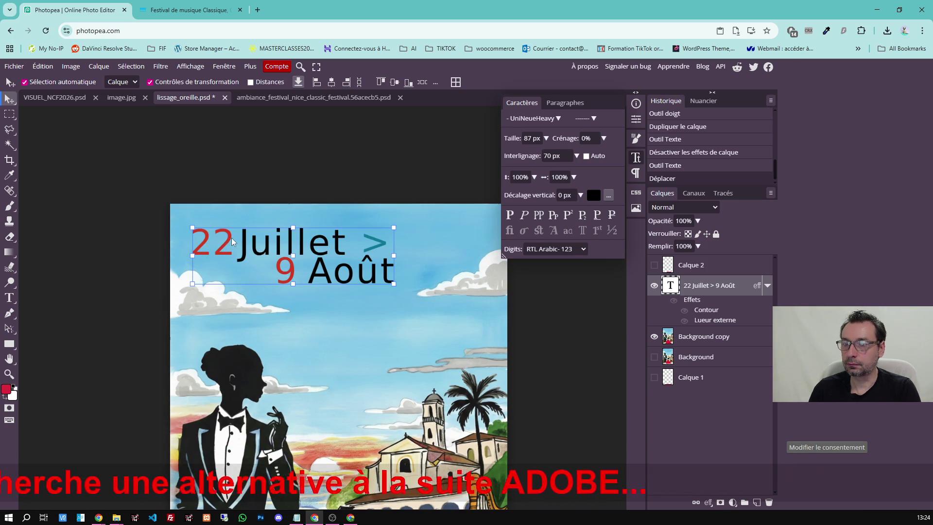
Colour the 22 in the title with the carpet red.
left_click(10, 298)
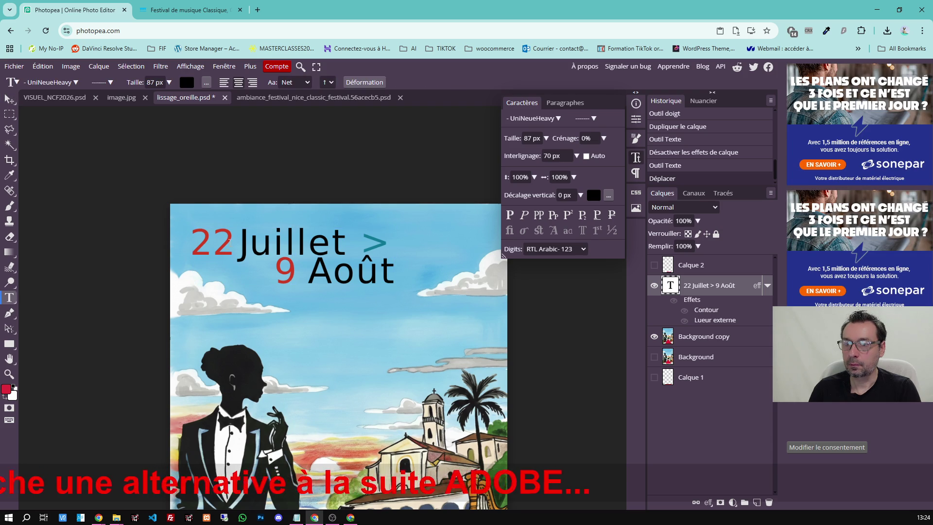
left_click_drag(235, 248, 190, 248)
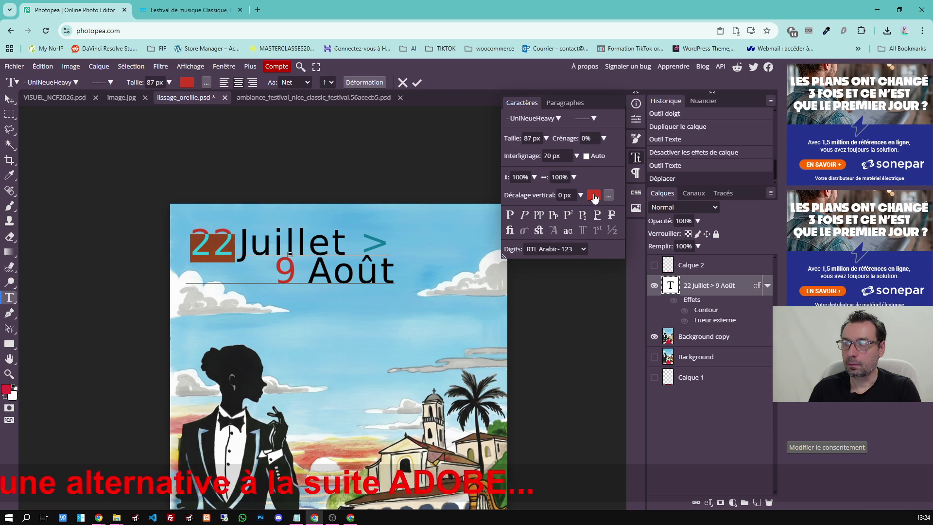
left_click(594, 195)
left_click(6, 393)
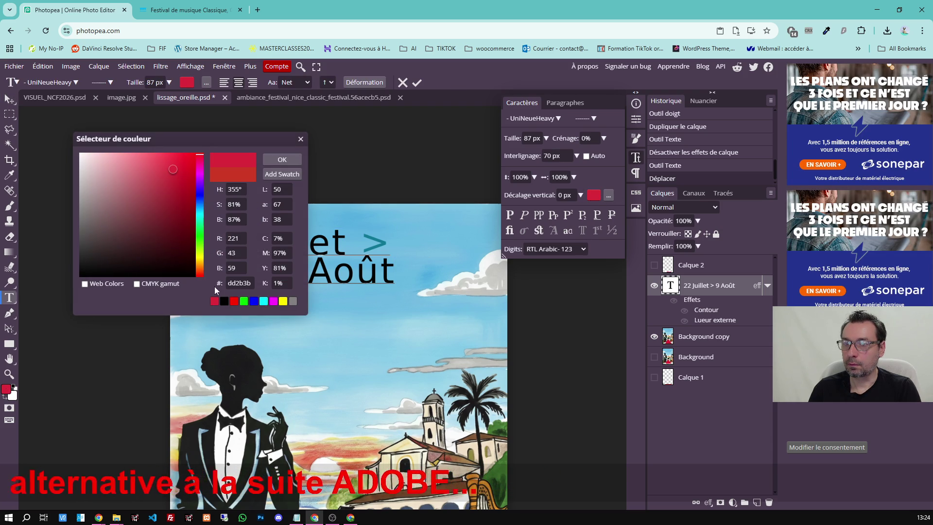
left_click(270, 159)
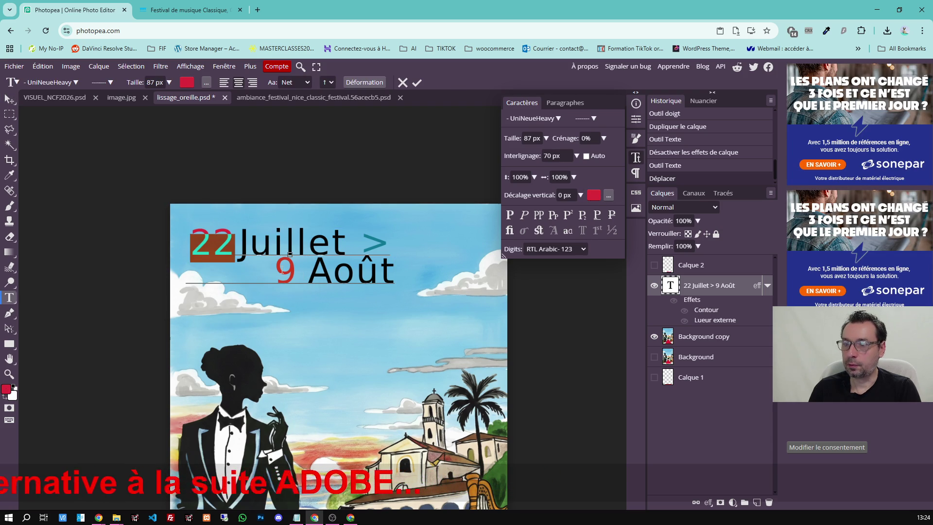
Colour the 9 the same red, commit, and select the > arrow.
left_click_drag(296, 271, 275, 271)
left_click(594, 195)
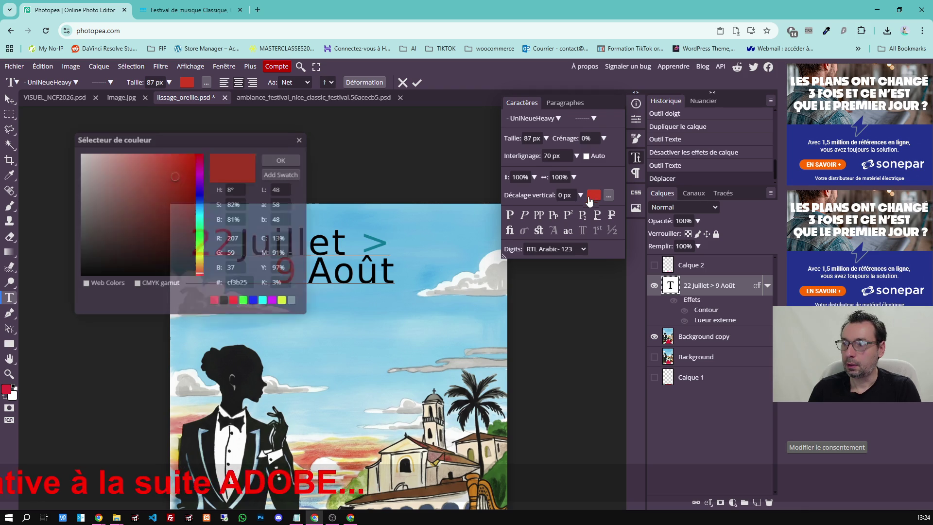
left_click(7, 392)
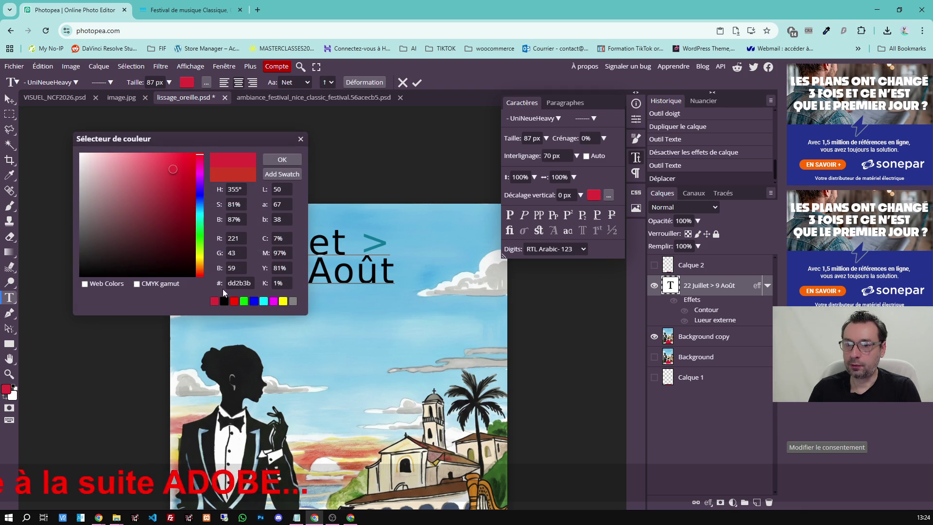
left_click(280, 161)
left_click(352, 219)
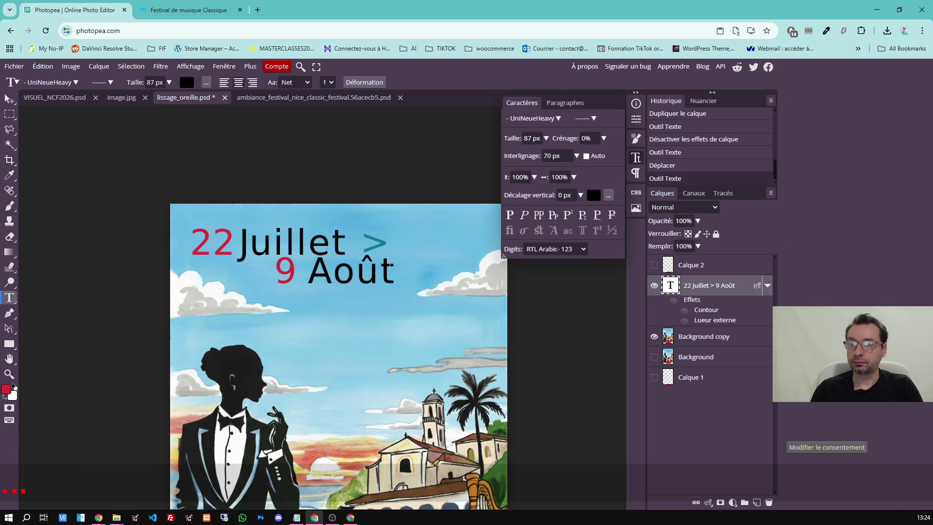
double_click(368, 245)
scroll(390, 308, "down", 2)
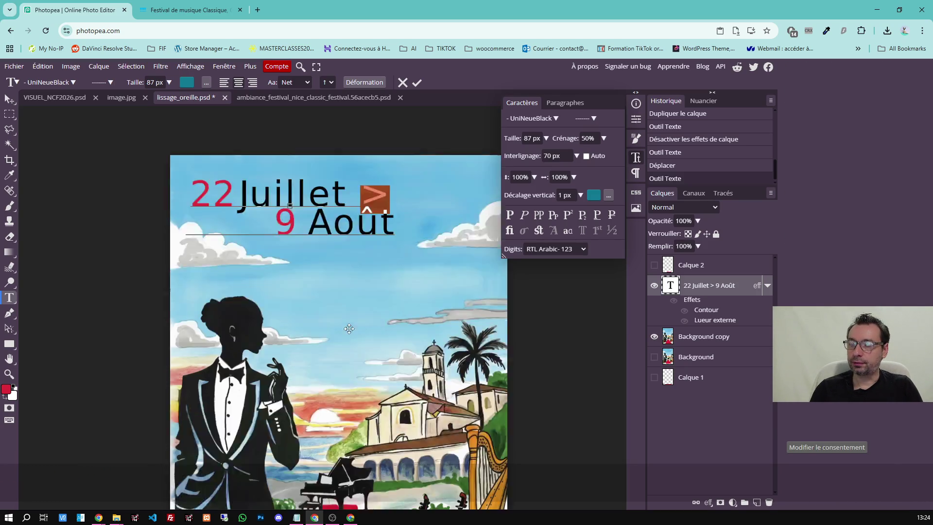
scroll(412, 127, "down", 2)
Make the > arrow a green sampled from the poster, commit, and return to the festival website.
left_click(594, 196)
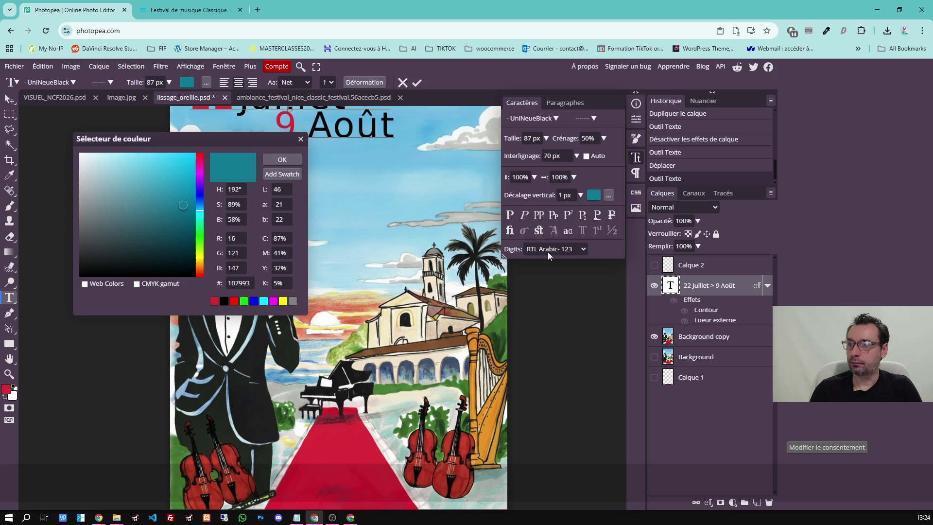
left_click(499, 325)
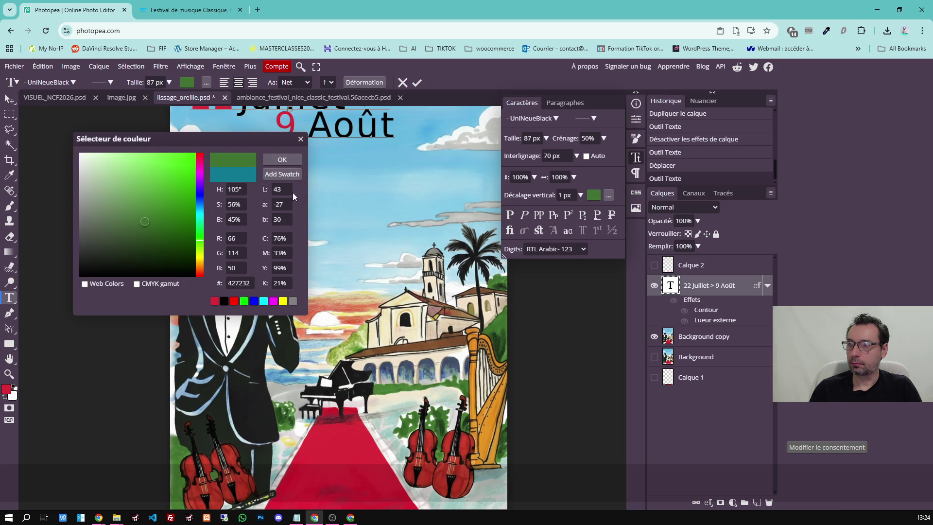
left_click(283, 160)
scroll(371, 232, "up", 3)
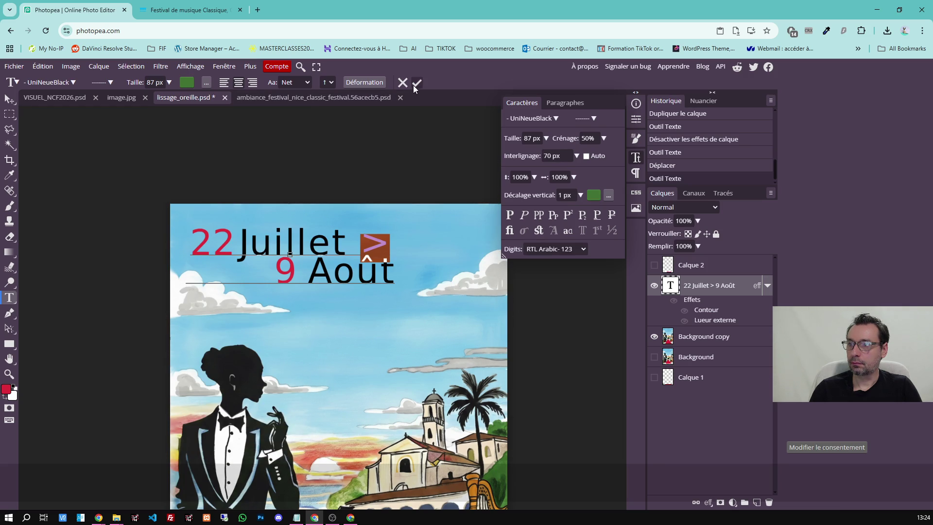
left_click(416, 81)
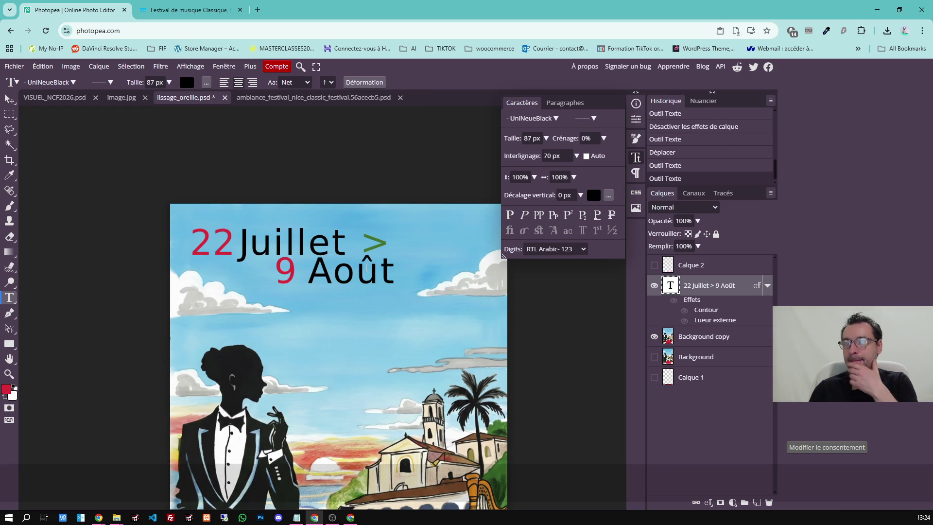
scroll(355, 286, "down", 3)
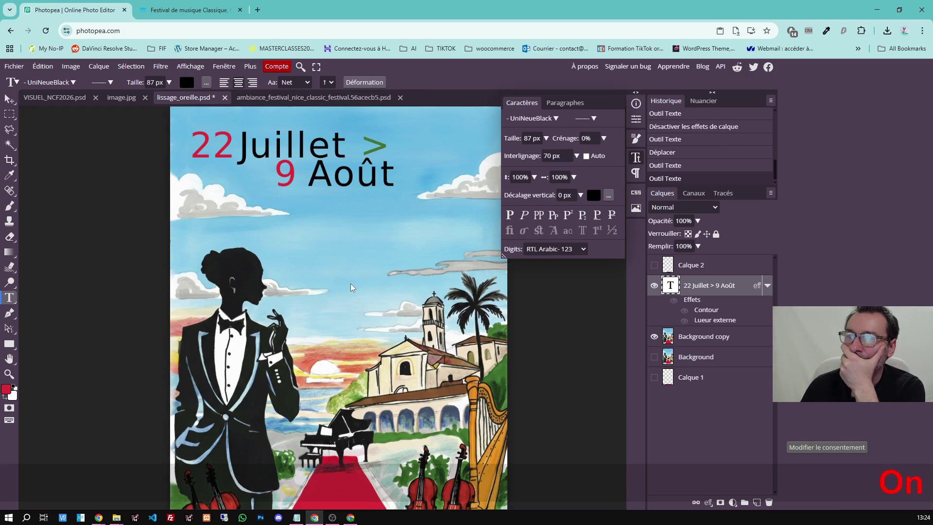
scroll(351, 287, "down", 2)
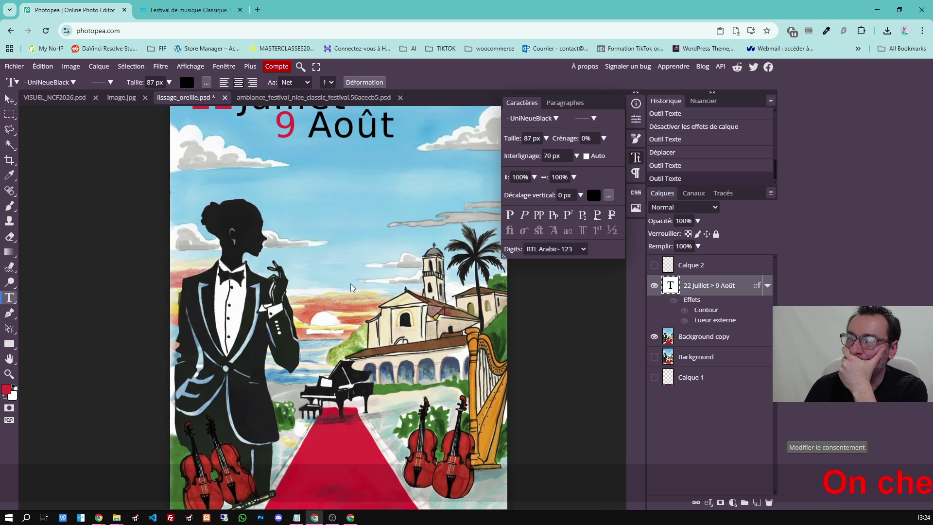
left_click(215, 12)
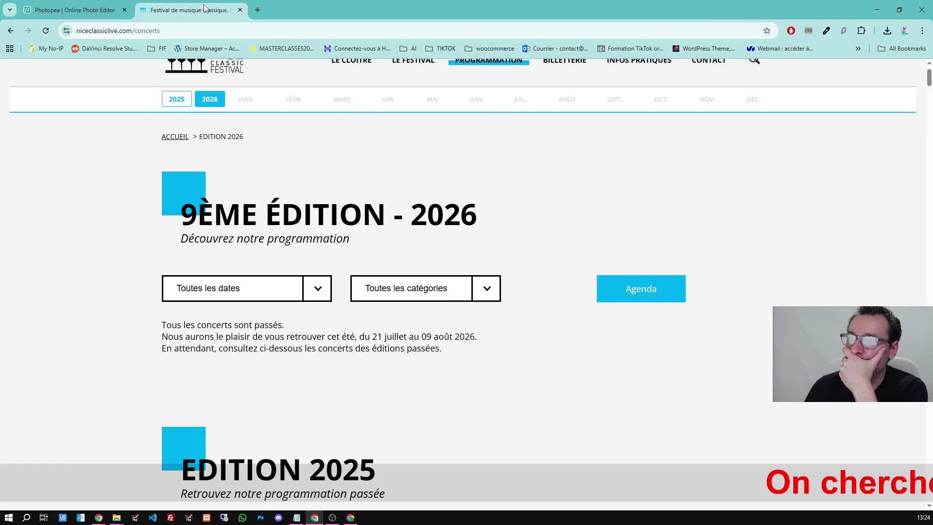
scroll(241, 197, "up", 1)
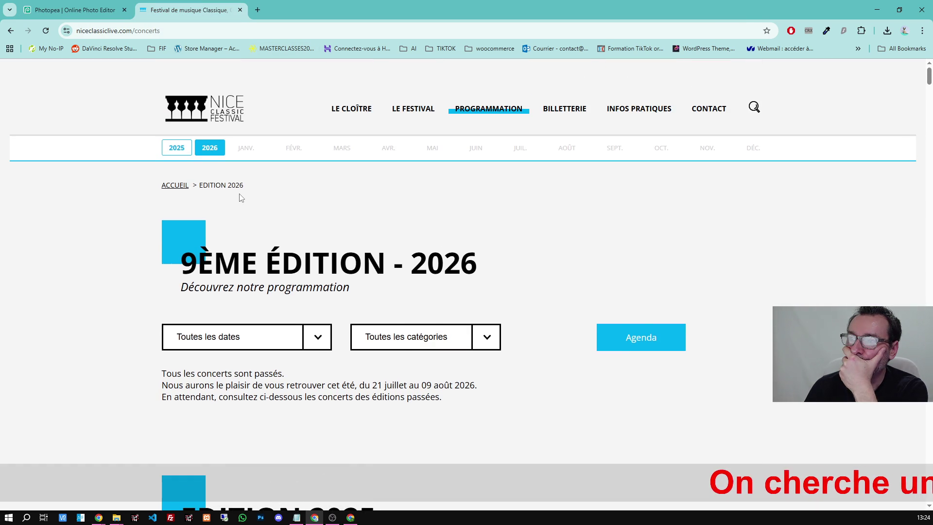
Search Google Images for 'nice classic festival' in a new tab, then return to the poster.
left_click(257, 10)
type("nice cl")
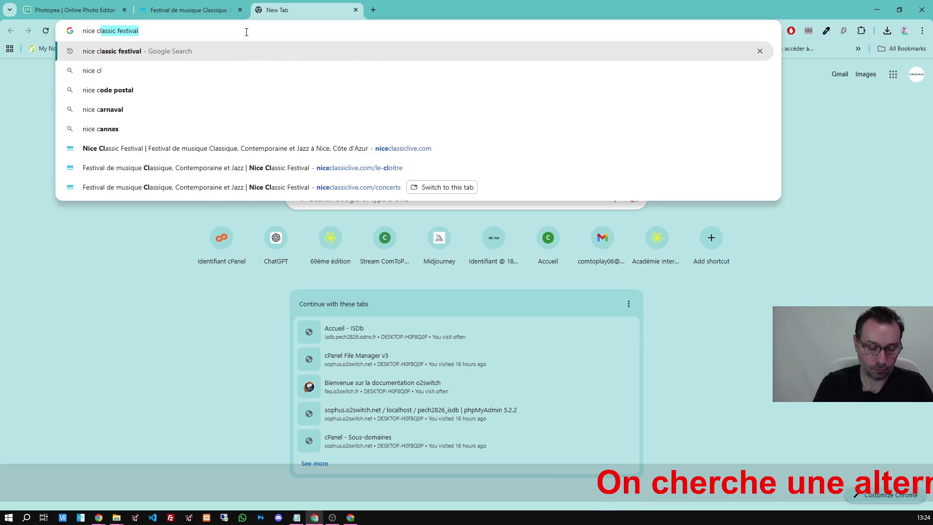
type("ssic festival")
key("Return")
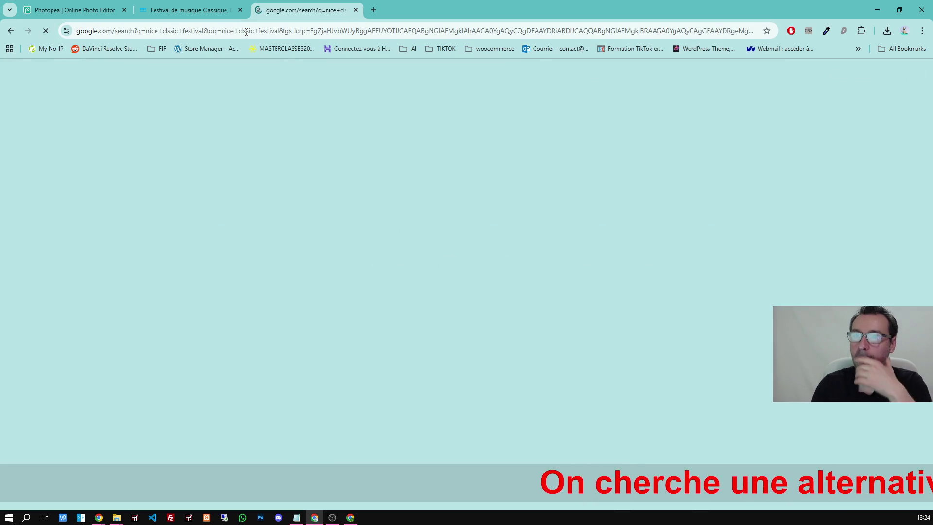
left_click(150, 116)
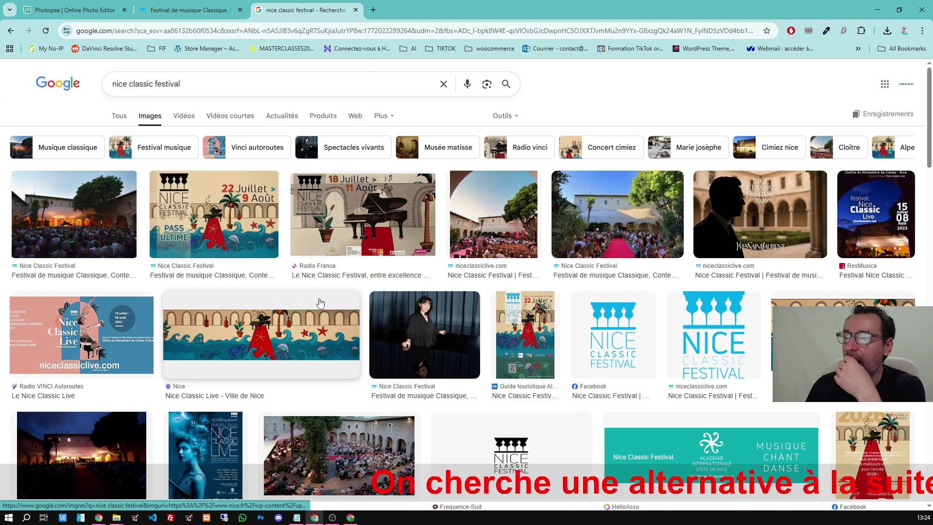
left_click(185, 9)
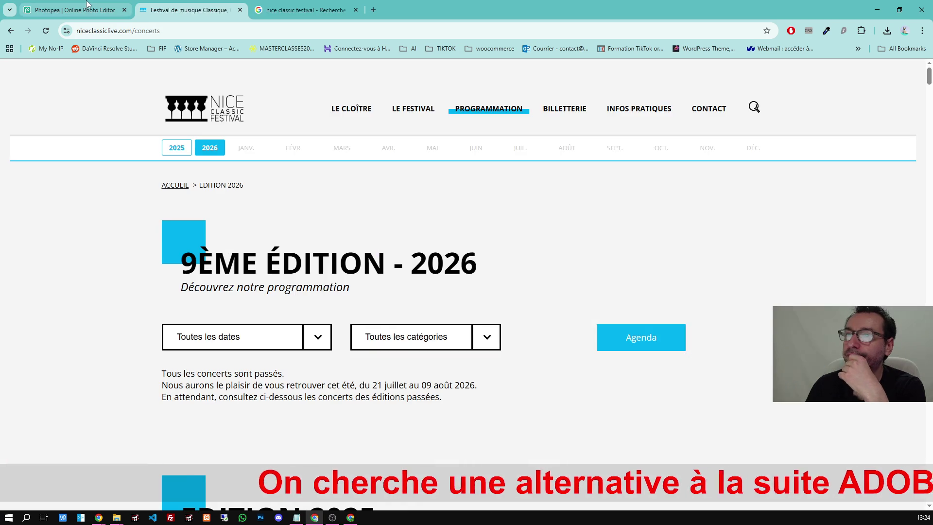
left_click(102, 10)
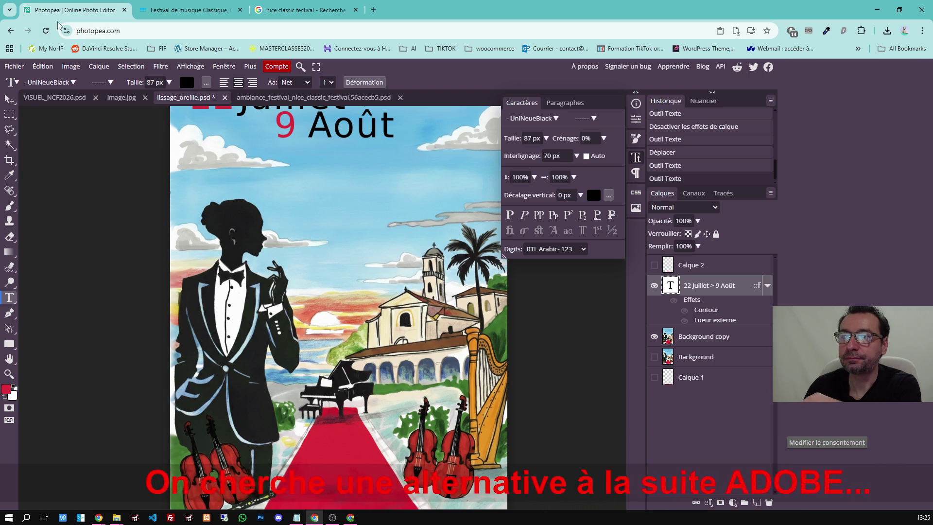
Open and cancel Photopea's file-open dialog, then start another new browser tab.
left_click(14, 66)
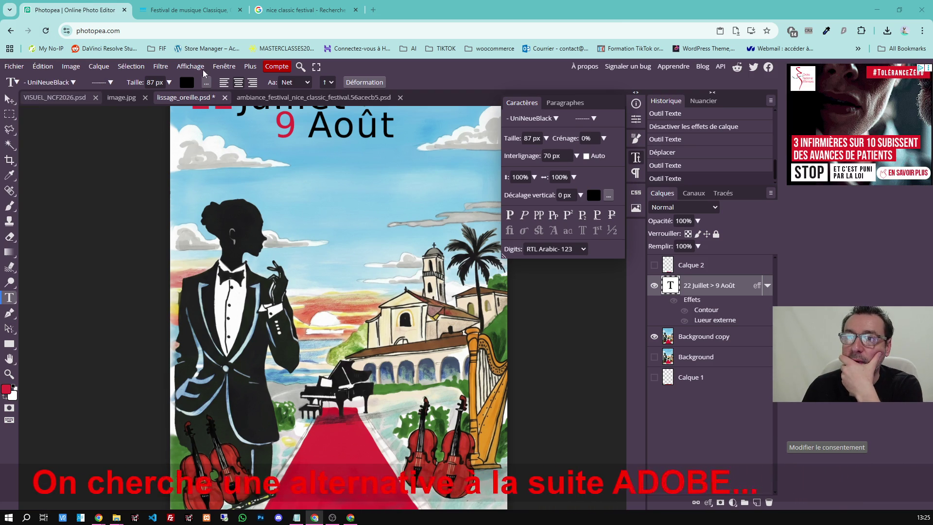
key("ctrl+o")
left_click(616, 8)
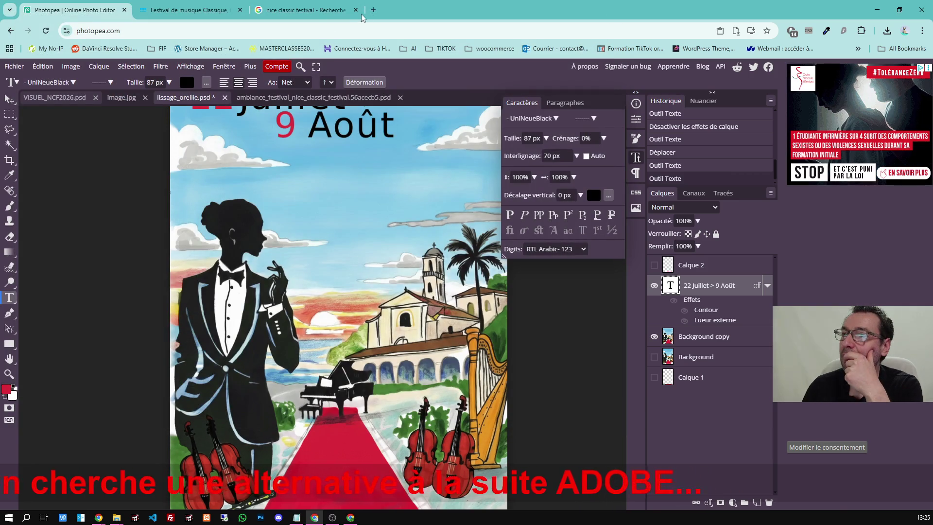
left_click(370, 9)
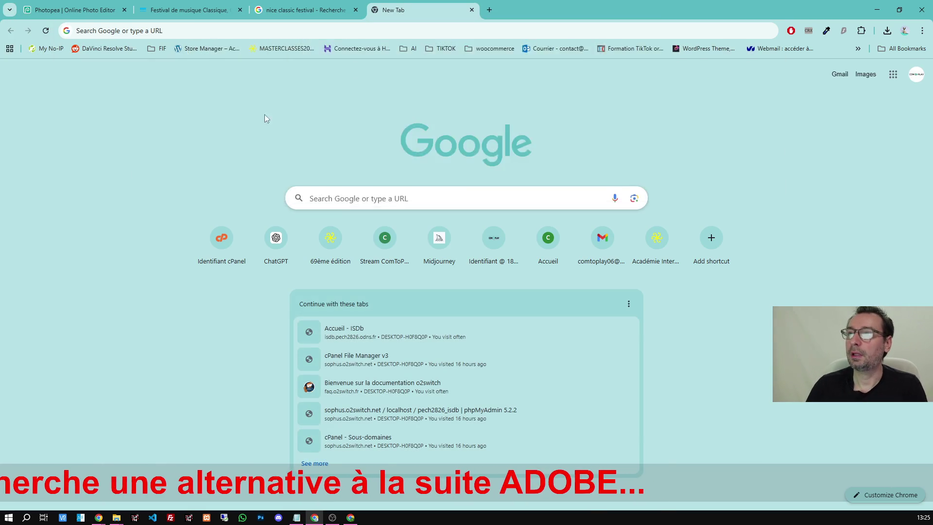
Close the extra blank tab to return to the Photopea poster.
key("ctrl+w")
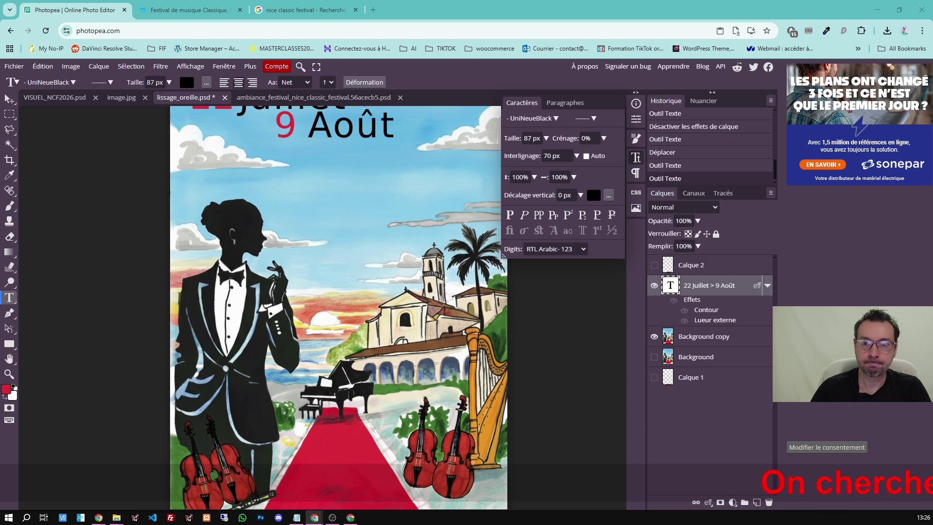
Open the Téléchargements folder in File Explorer and close it again.
key("super+e")
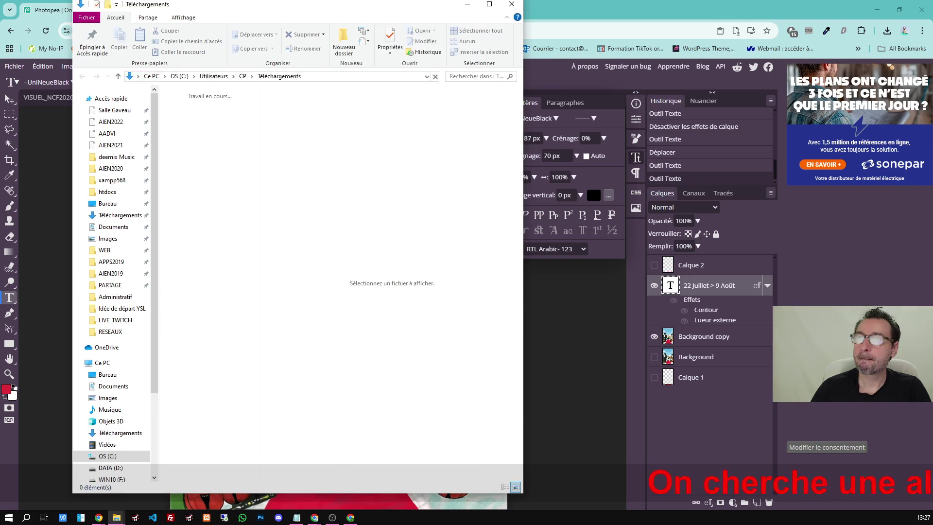
key("alt+F4")
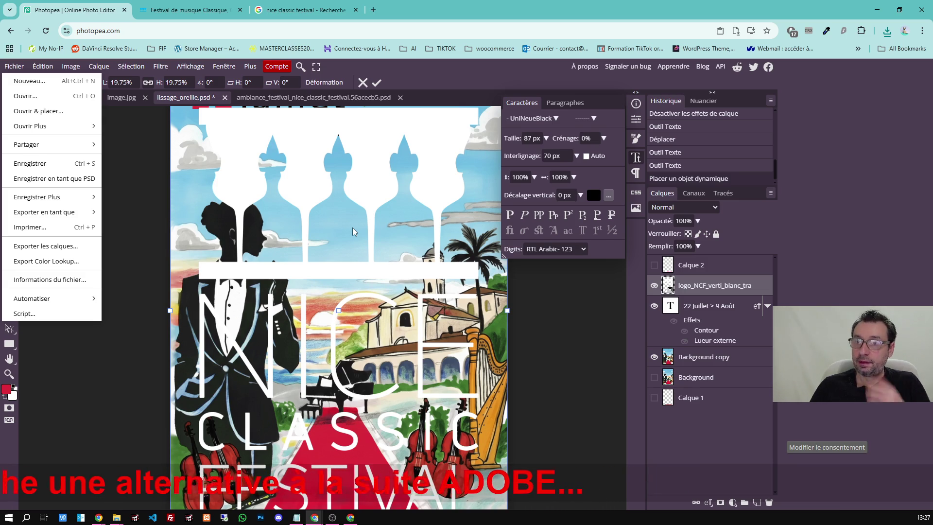
Commit the placed white NCF logo, then move it down and shrink it.
left_click(376, 86)
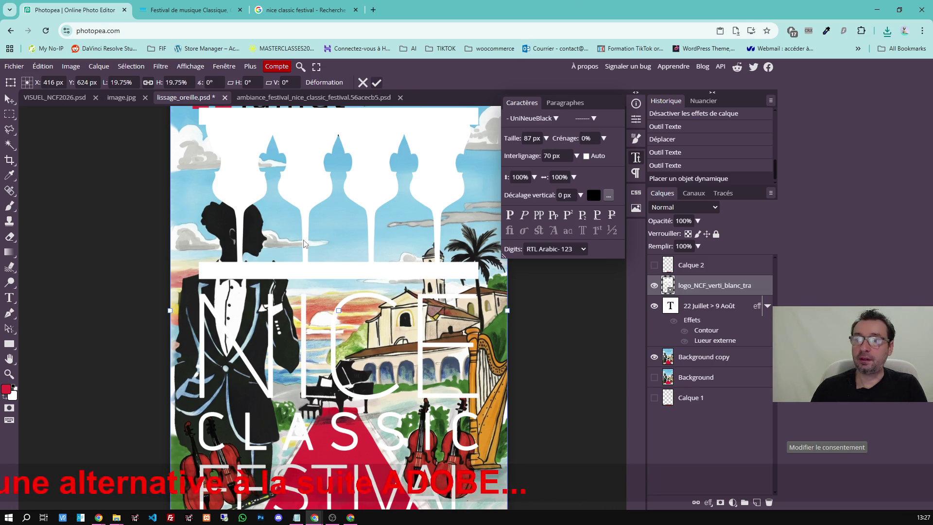
key("Return")
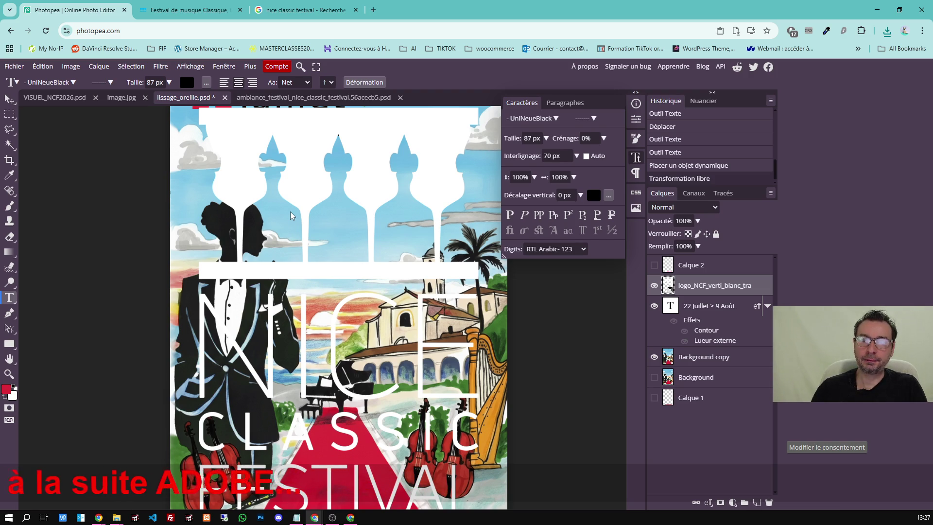
left_click(9, 99)
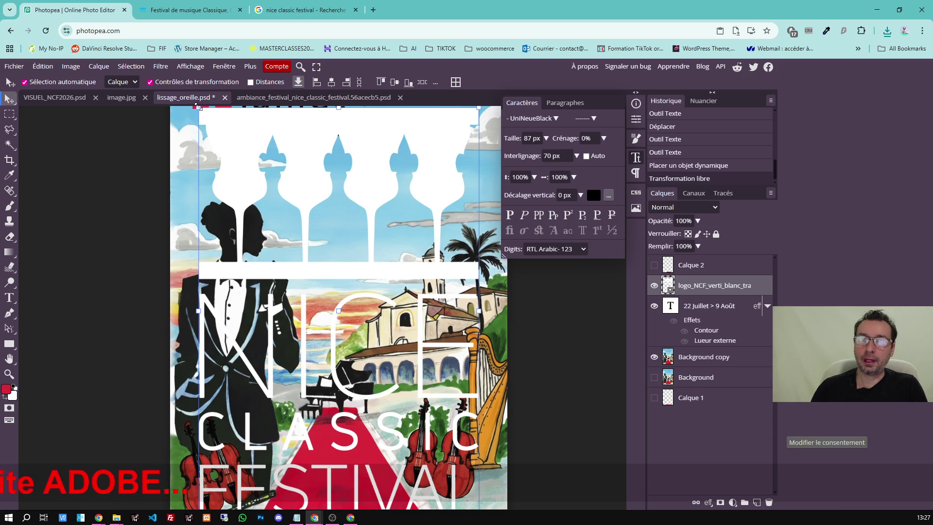
left_click_drag(214, 132, 277, 227)
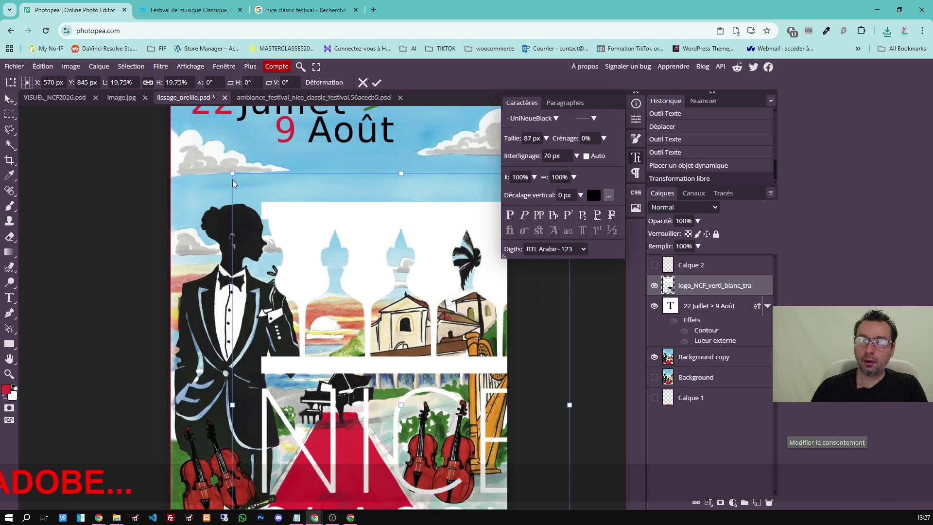
mouse_move(232, 174)
left_mouse_down()
mouse_move(362, 309)
mouse_move(224, 158)
mouse_move(337, 315)
left_mouse_up()
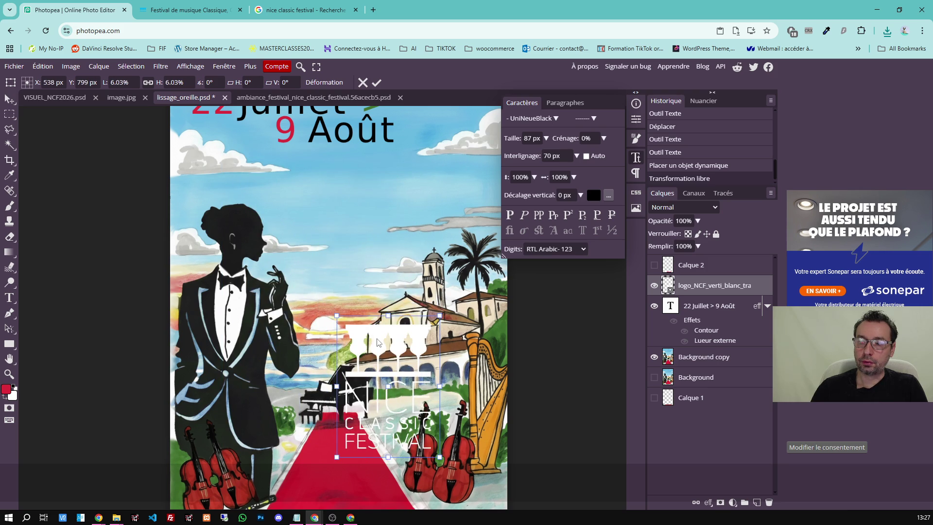
Scale the logo slightly smaller, centre it just below the date title and apply.
left_click_drag(377, 343, 333, 184)
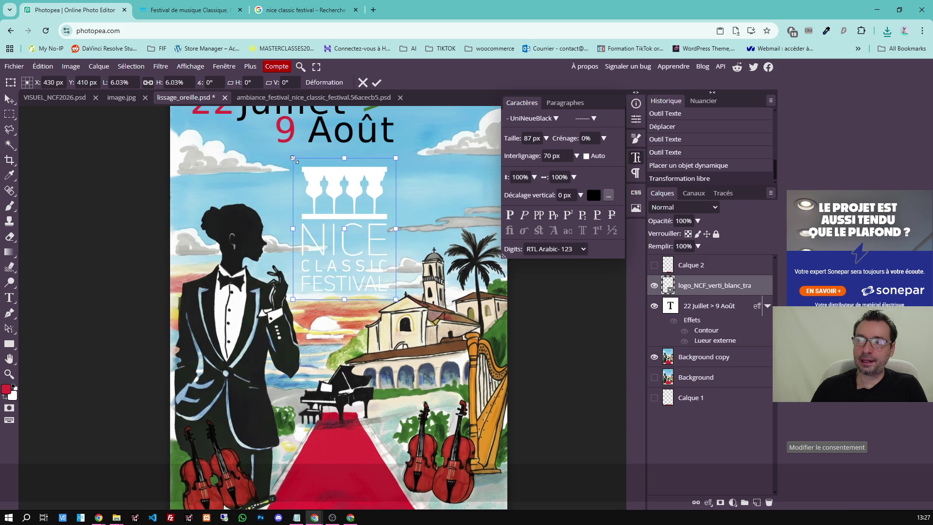
left_click_drag(294, 160, 318, 187)
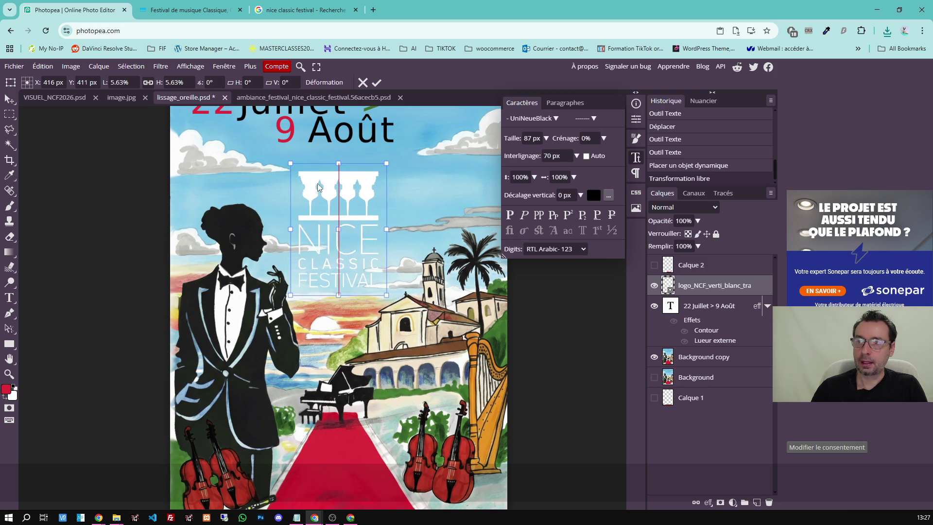
left_click(376, 83)
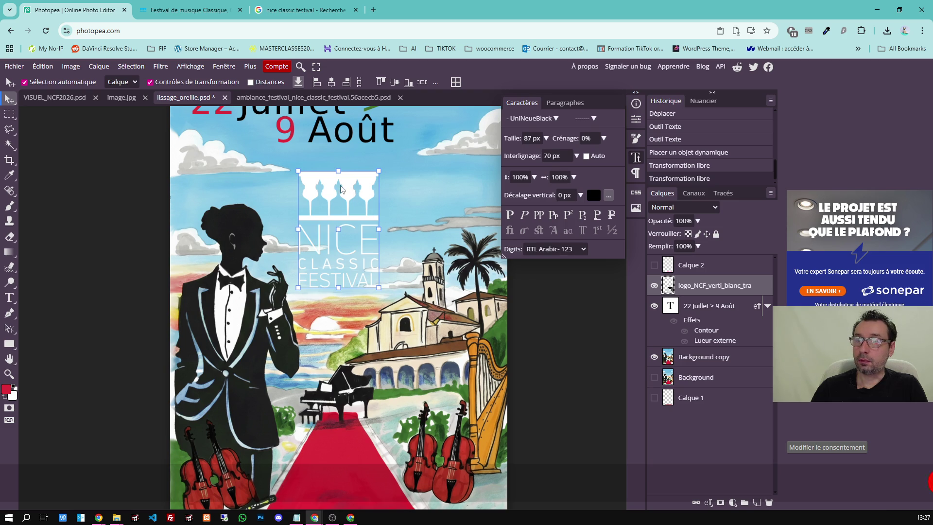
scroll(332, 183, "down", 1)
scroll(333, 235, "up", 1)
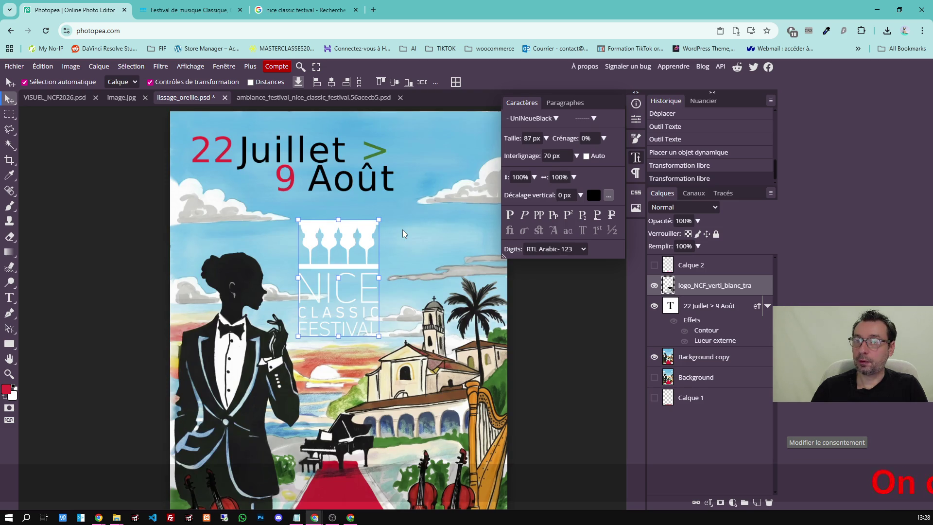
left_click_drag(335, 235, 339, 234)
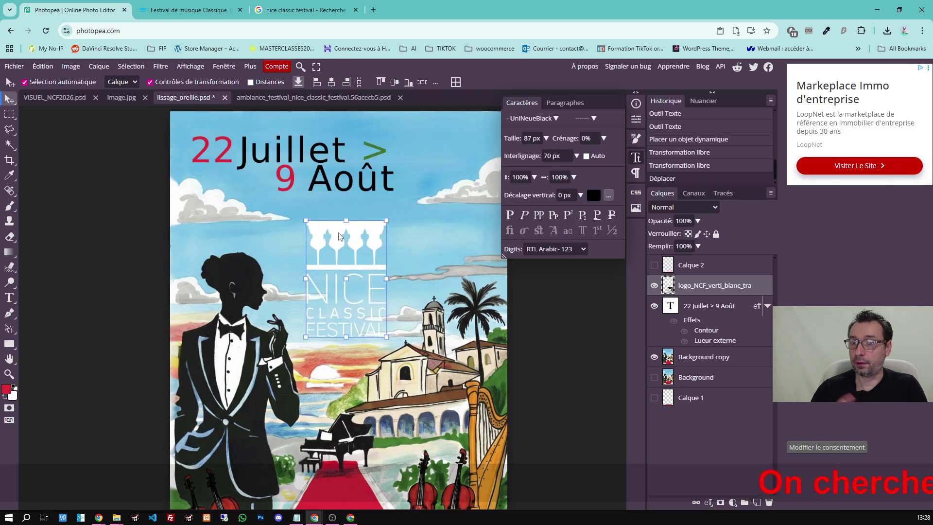
left_click(322, 116)
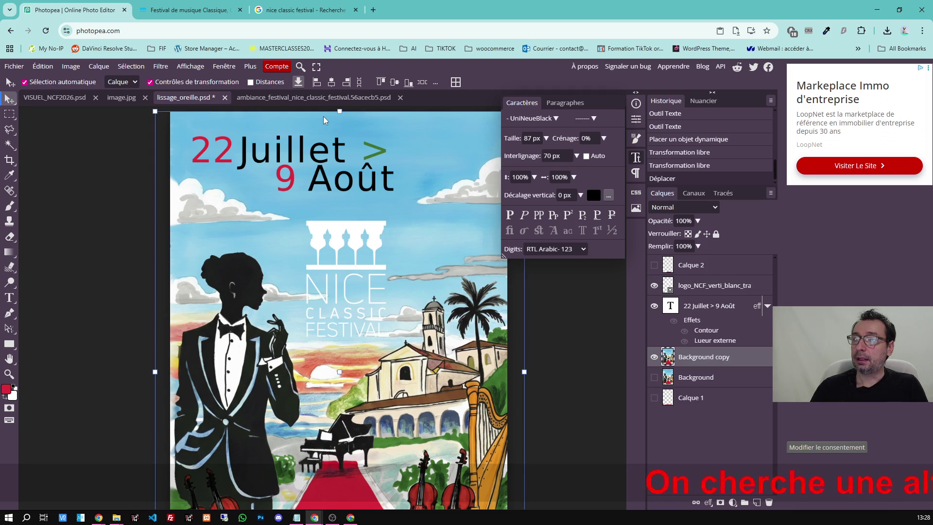
left_click(221, 69)
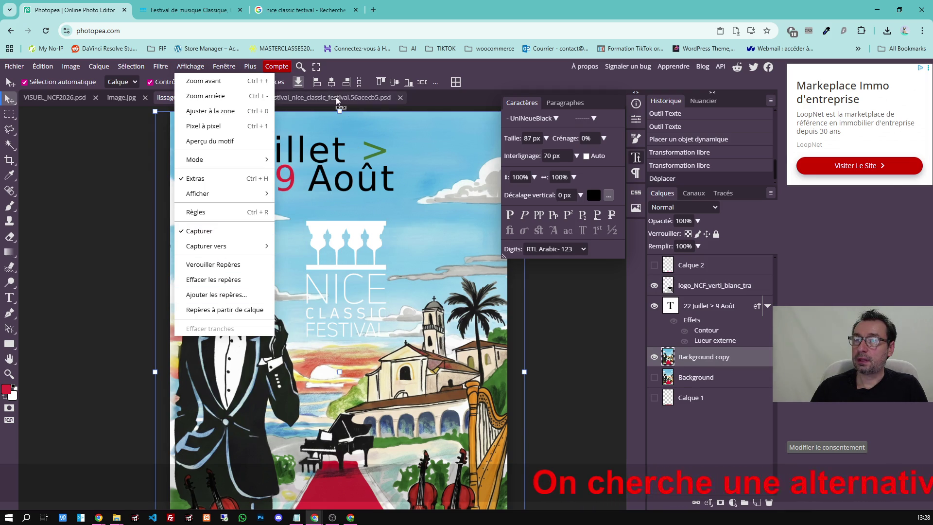
Show rulers on the poster and add a vertical centre guide and a horizontal guide.
left_click(307, 97)
left_click(198, 97)
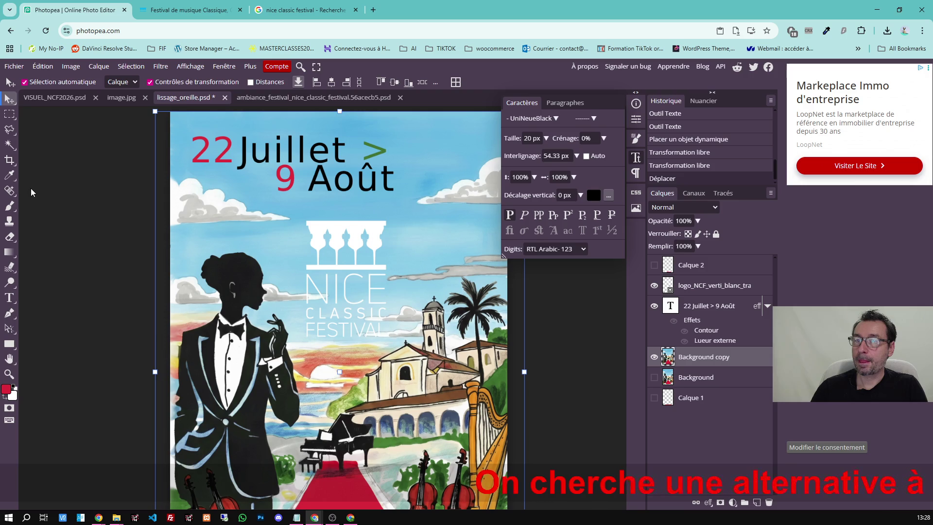
left_click(193, 66)
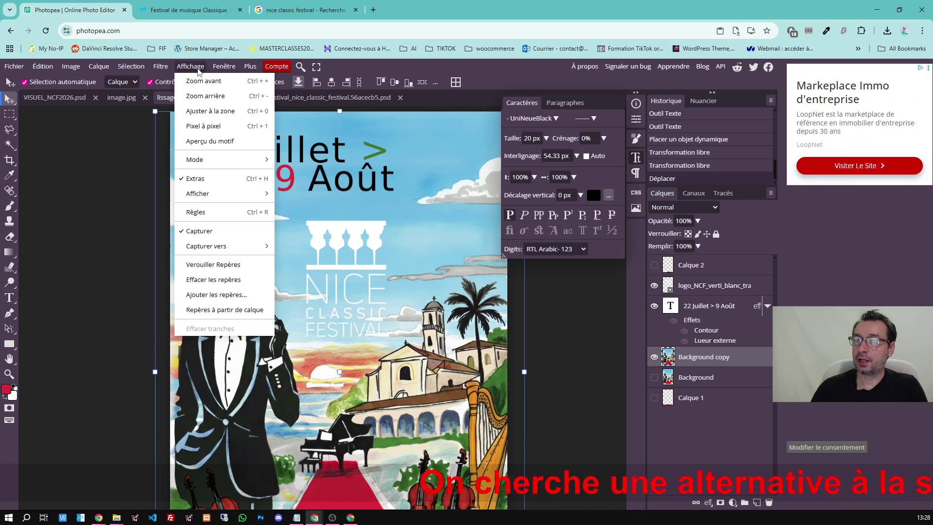
left_click(217, 210)
left_click_drag(22, 201, 339, 192)
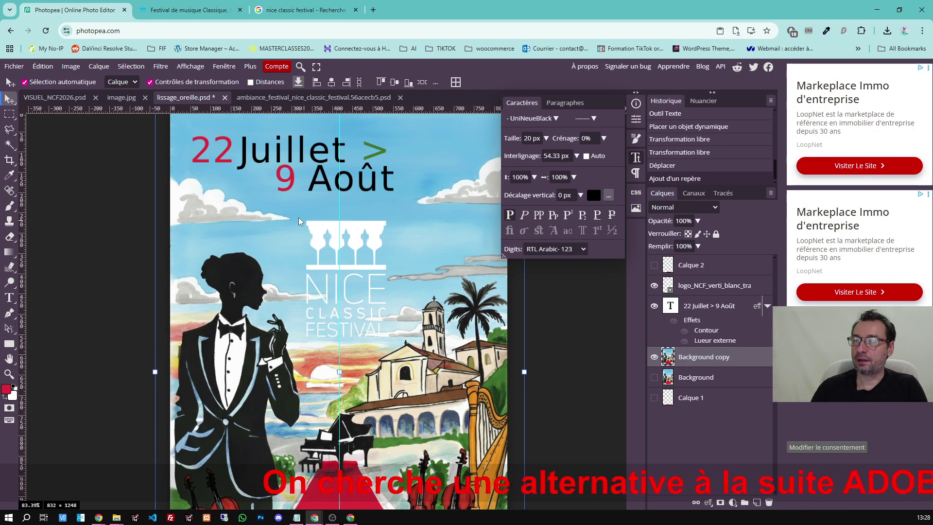
left_click_drag(292, 109, 262, 364)
scroll(364, 347, "down", 4)
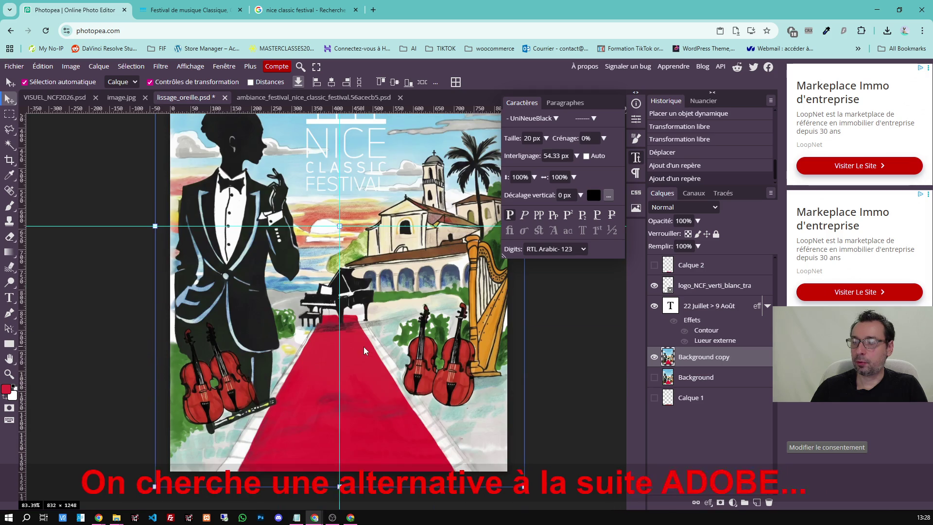
scroll(364, 347, "up", 1)
scroll(364, 346, "up", 3)
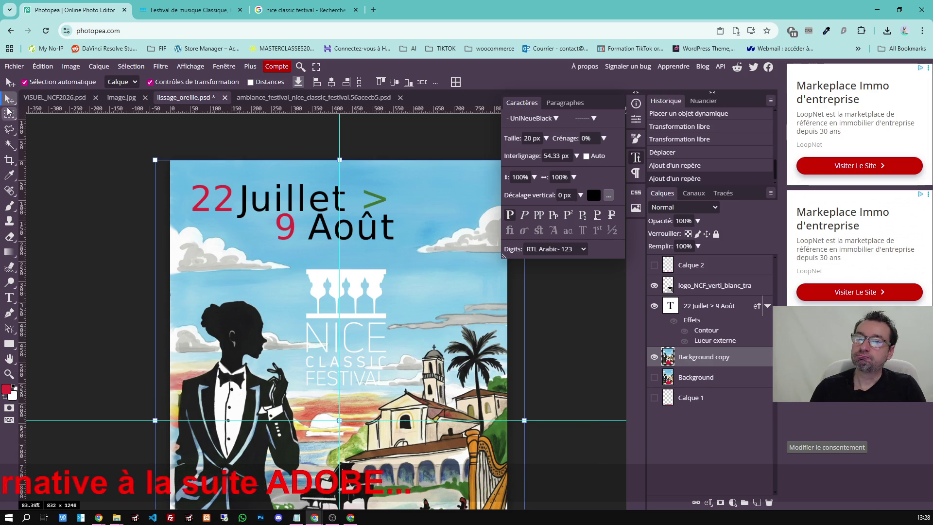
Move the NICE CLASSIC FESTIVAL logo onto the vertical centre guide below the date title.
left_click(82, 190)
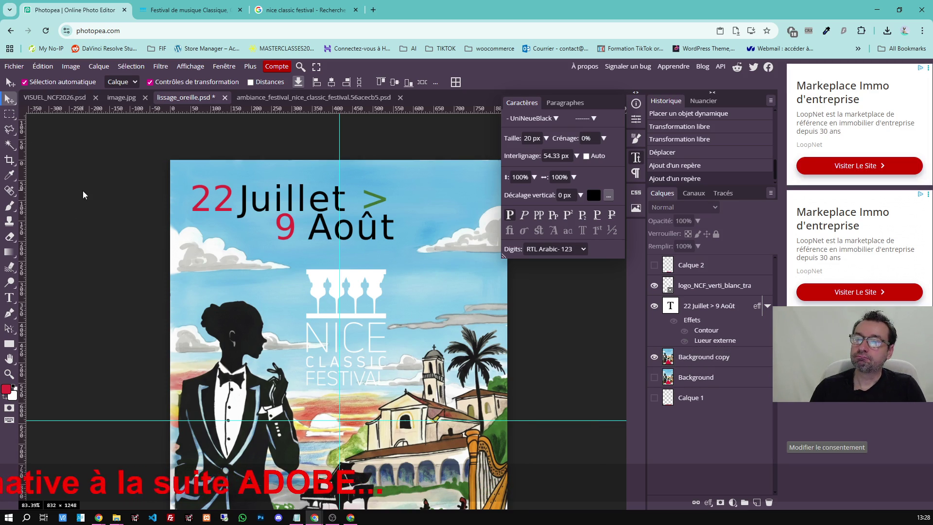
left_click(321, 283)
left_click_drag(372, 283, 355, 269)
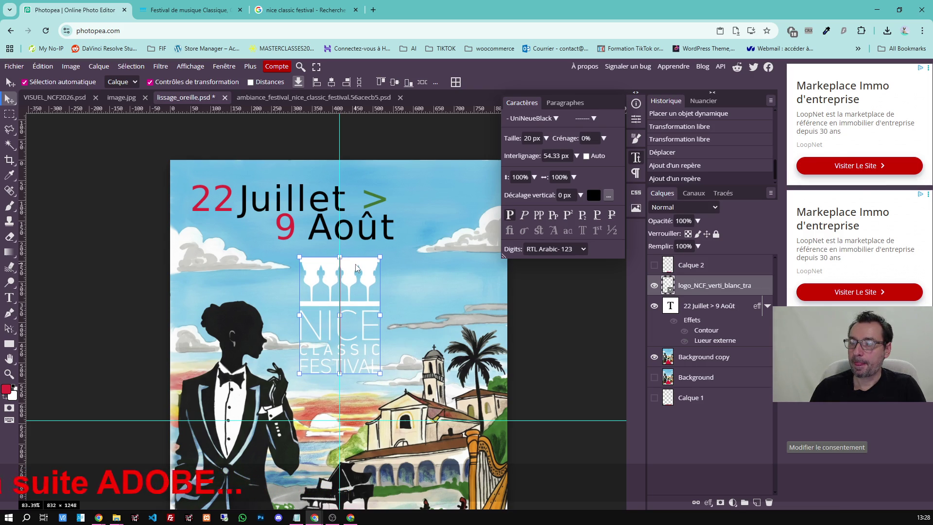
left_click_drag(356, 269, 356, 269)
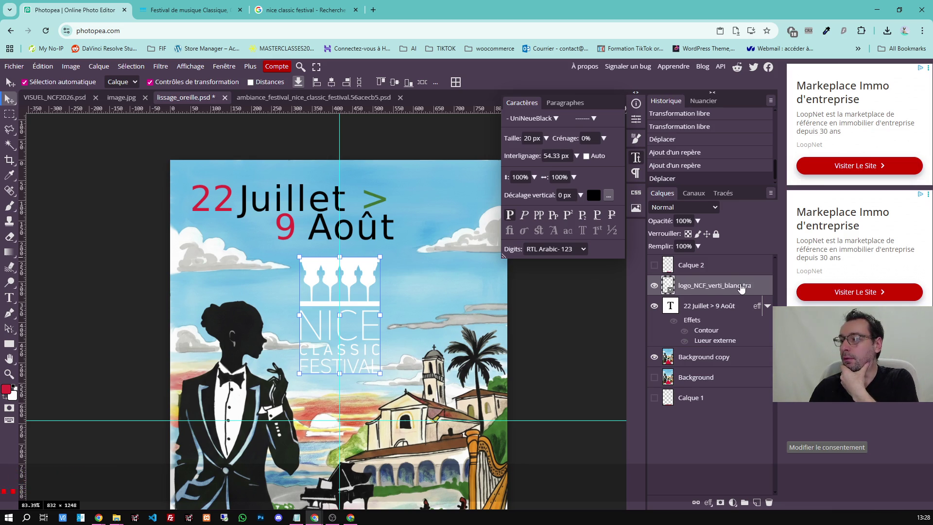
double_click(765, 288)
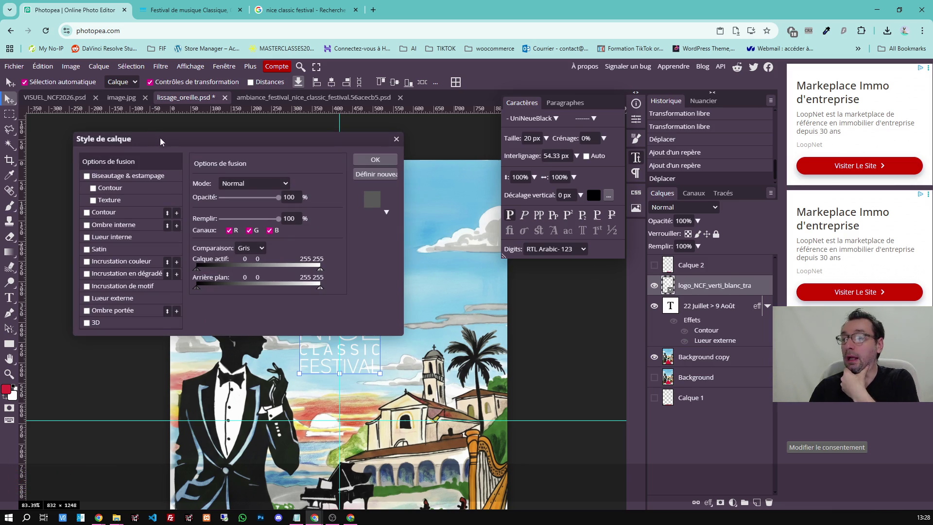
Enable Ombre portée on the logo layer and bring up its drop shadow settings.
left_click_drag(147, 138, 208, 155)
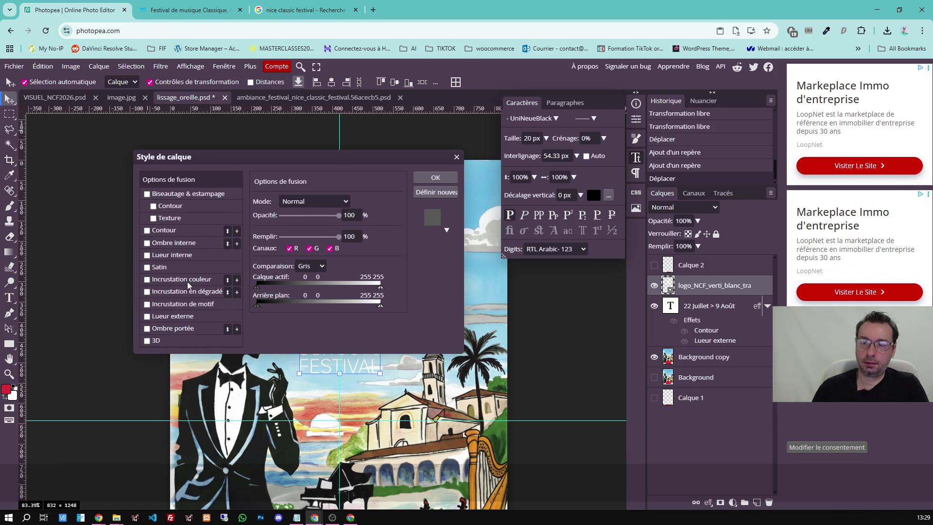
left_click(147, 329)
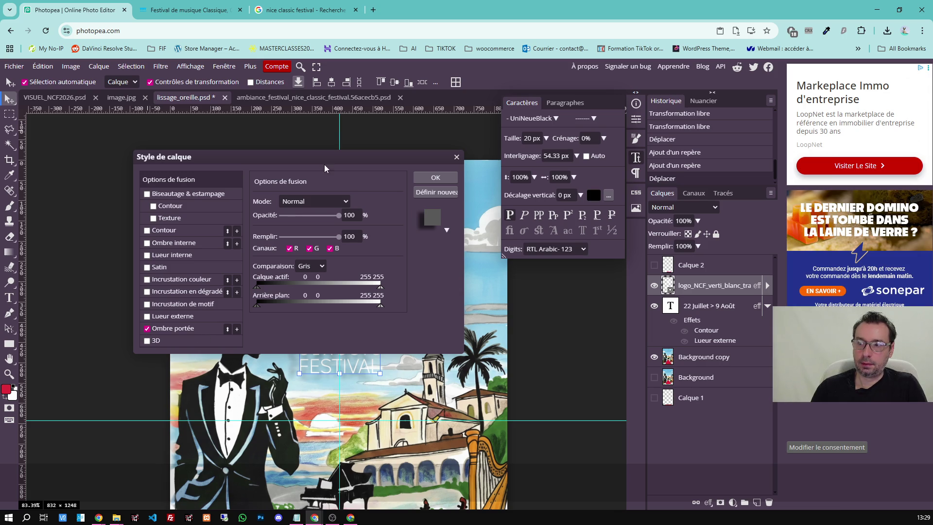
left_click_drag(325, 168, 696, 212)
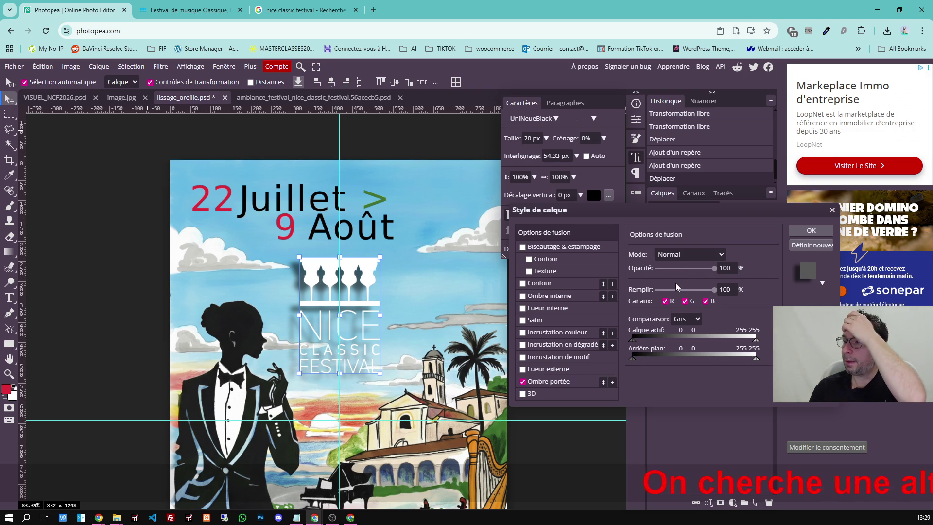
left_click(822, 285)
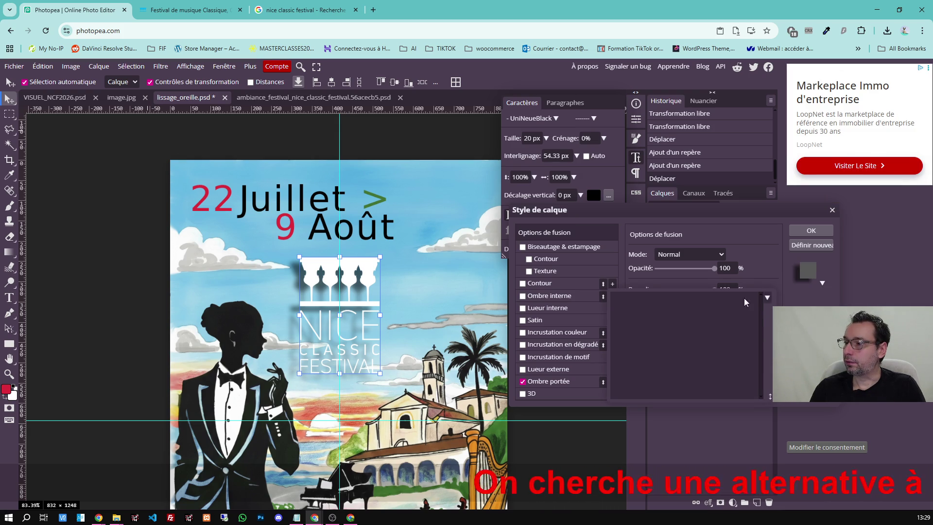
left_click(801, 305)
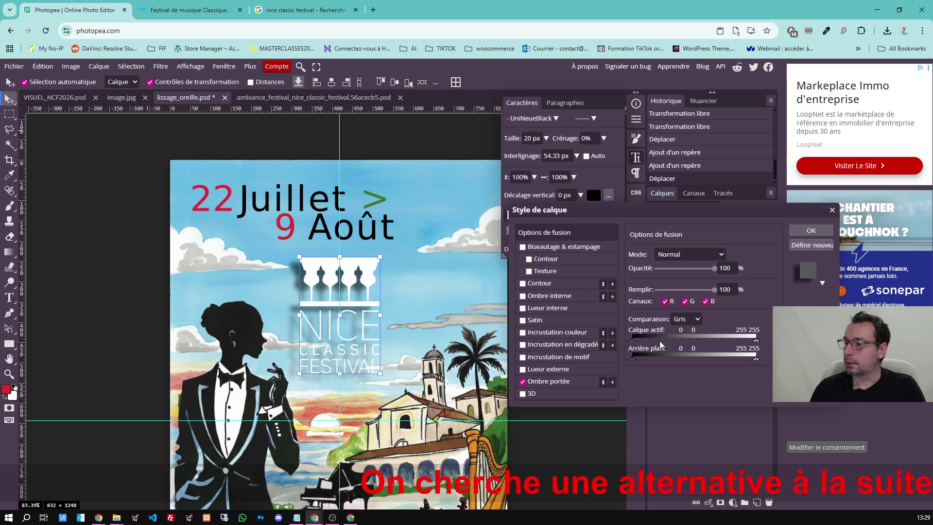
left_click(559, 381)
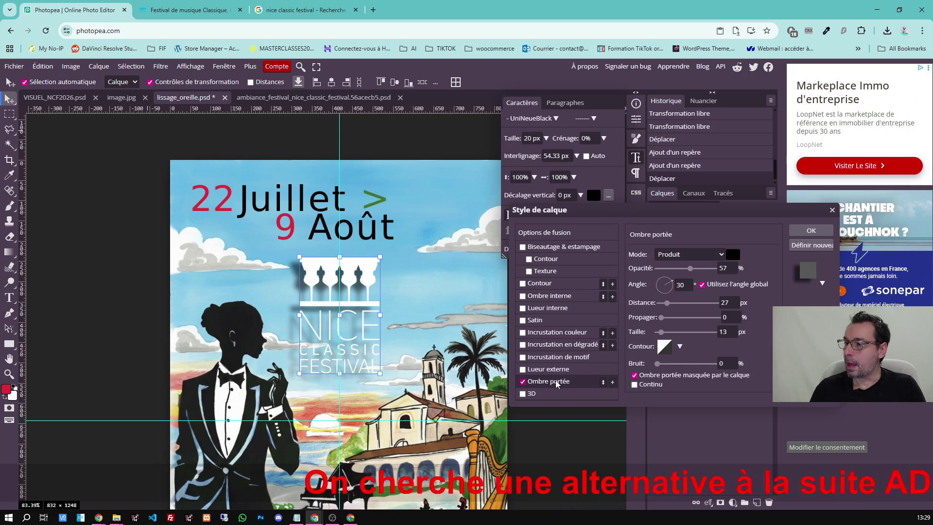
Apply the drop shadow at 69% opacity, 127° angle, 11 px distance, 8% spread and 9 px size.
left_click(660, 280)
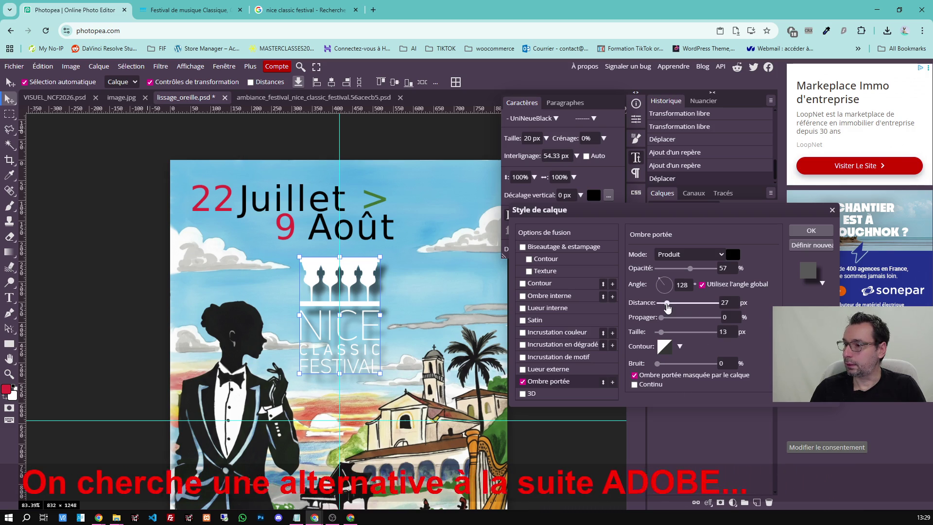
left_click_drag(666, 302, 660, 281)
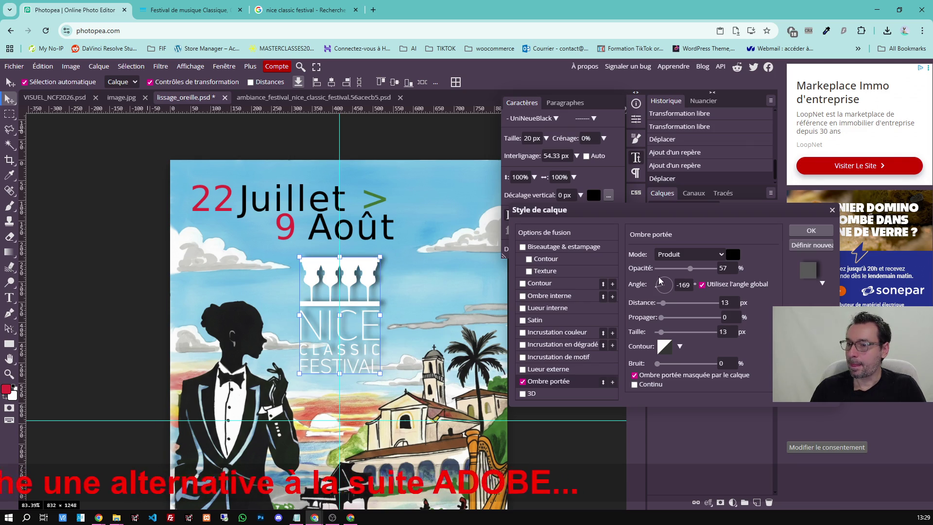
left_click_drag(690, 268, 704, 269)
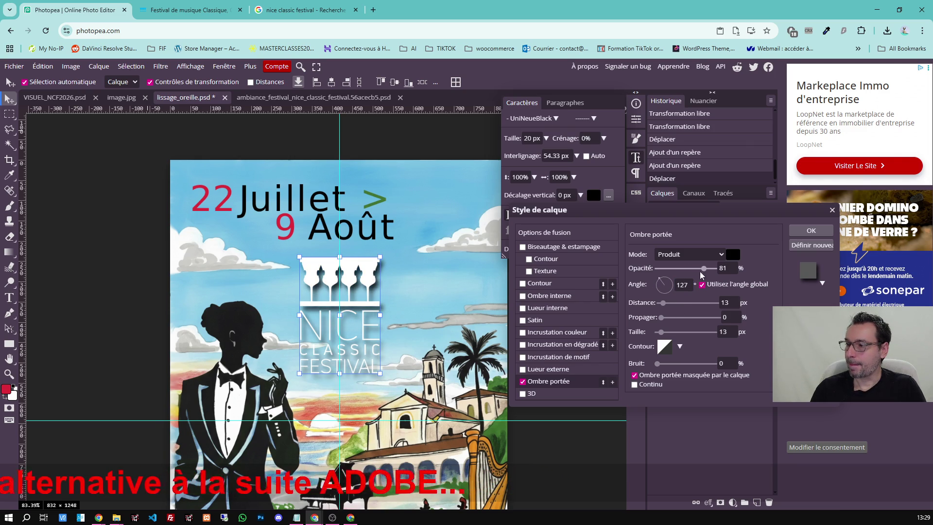
mouse_move(663, 304)
left_mouse_down()
mouse_move(692, 318)
mouse_move(664, 318)
mouse_move(674, 334)
mouse_move(660, 333)
left_mouse_up()
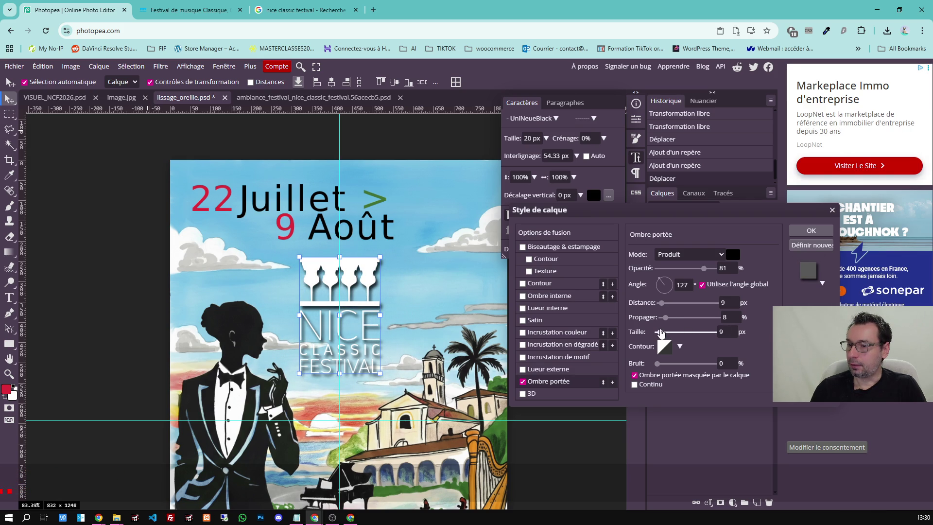
left_click_drag(661, 302, 662, 311)
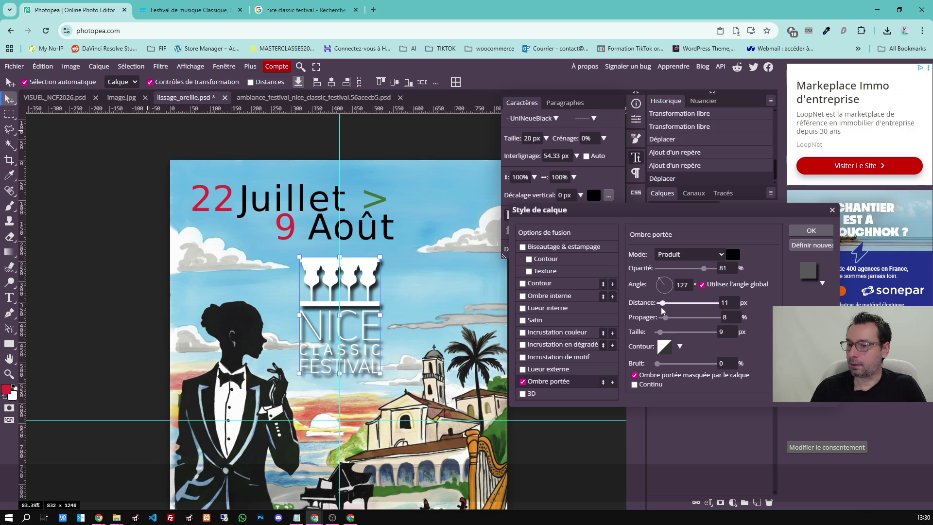
left_click_drag(703, 269, 698, 268)
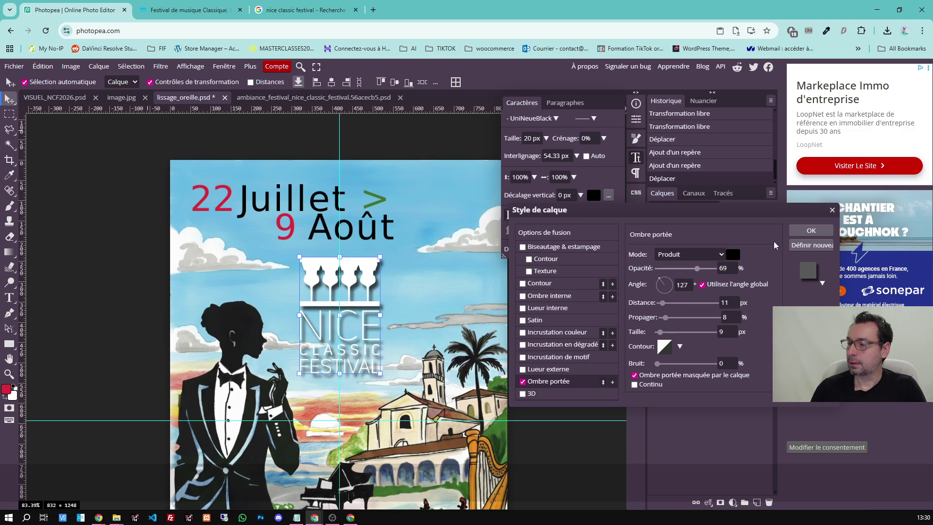
left_click(804, 231)
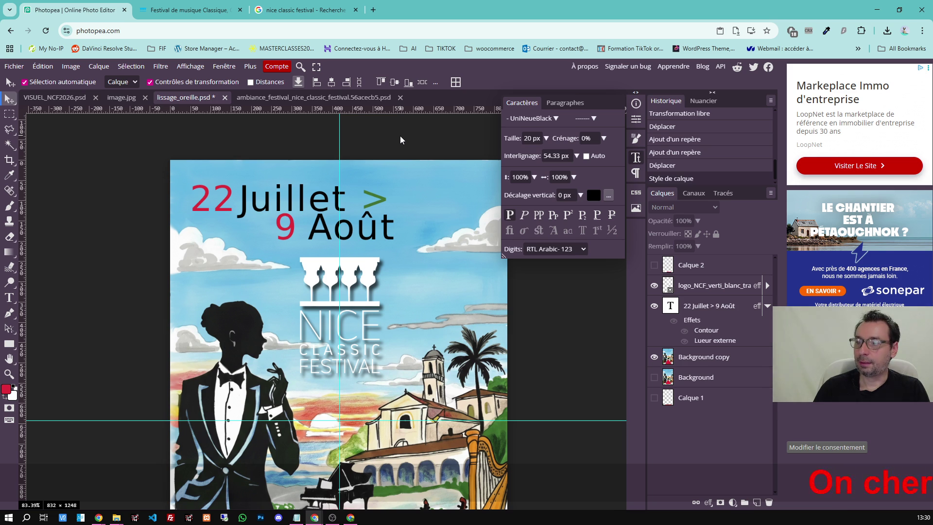
Preview the poster without panels, close the Caractères panel and switch to the ambiance_festival document.
key("ctrl+Tab")
left_click(82, 13)
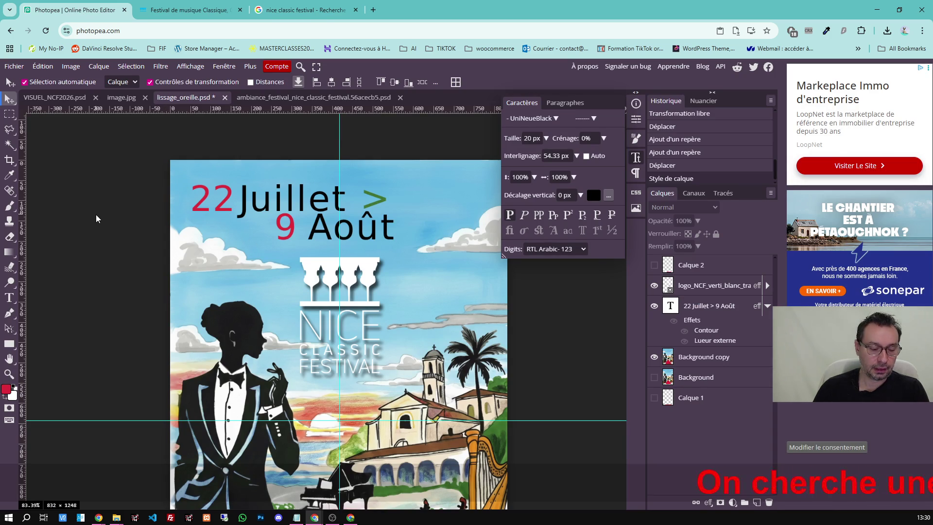
key("Tab")
key("Tab")
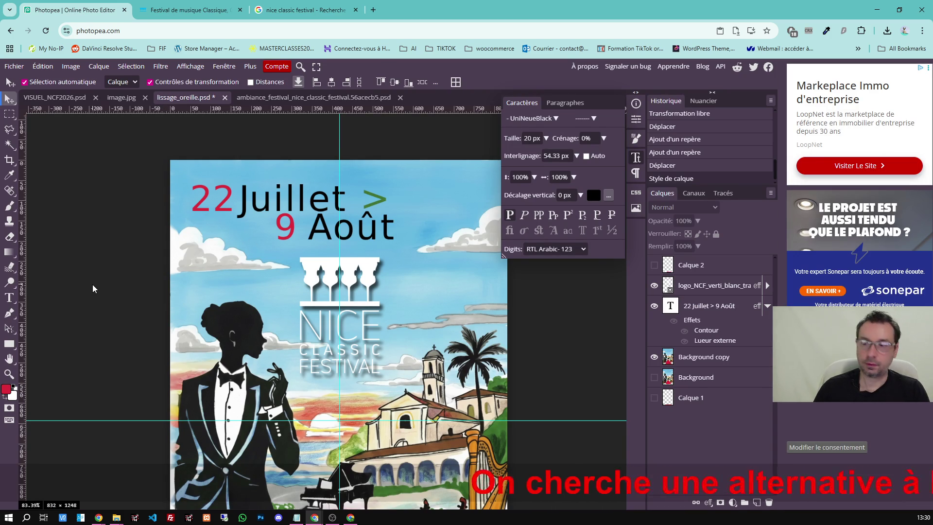
key("Tab")
key("Tab")
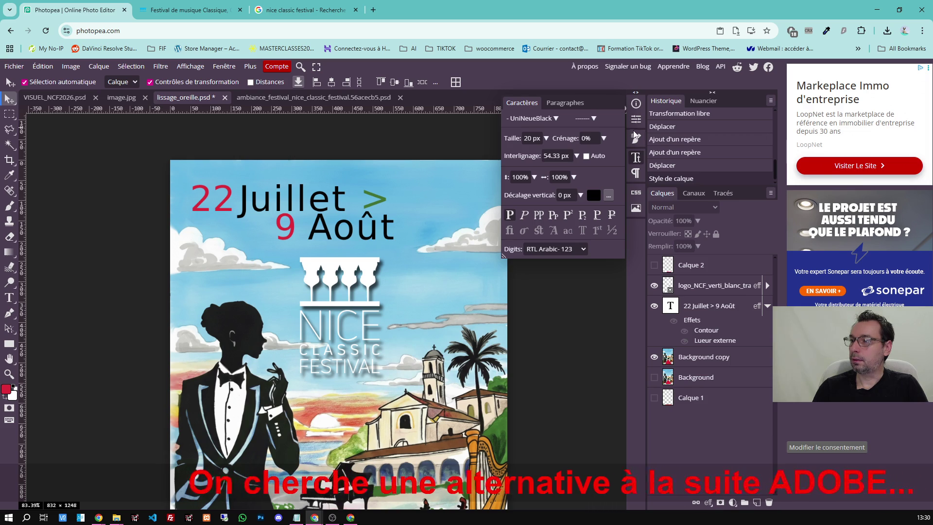
left_click(636, 157)
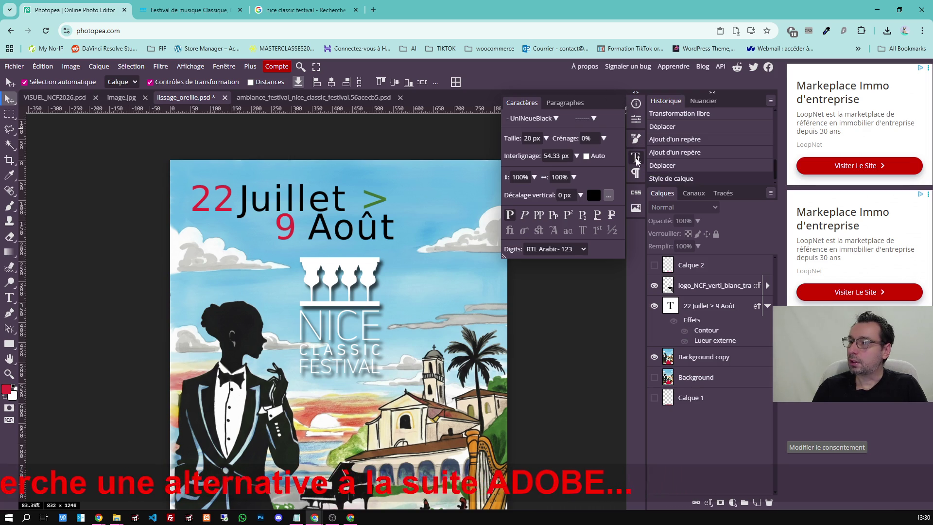
left_click(637, 159)
scroll(551, 222, "down", 3)
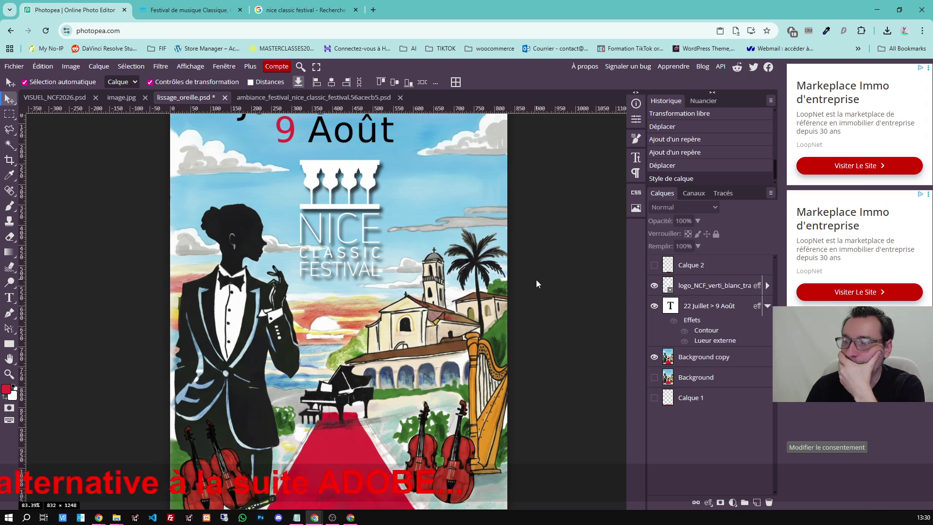
scroll(537, 281, "down", 4)
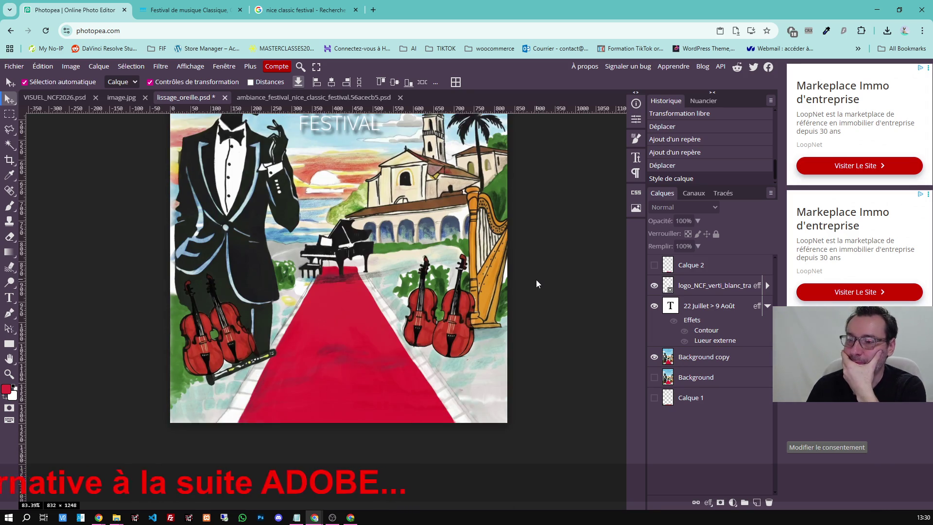
scroll(536, 282, "up", 2)
scroll(535, 282, "up", 6)
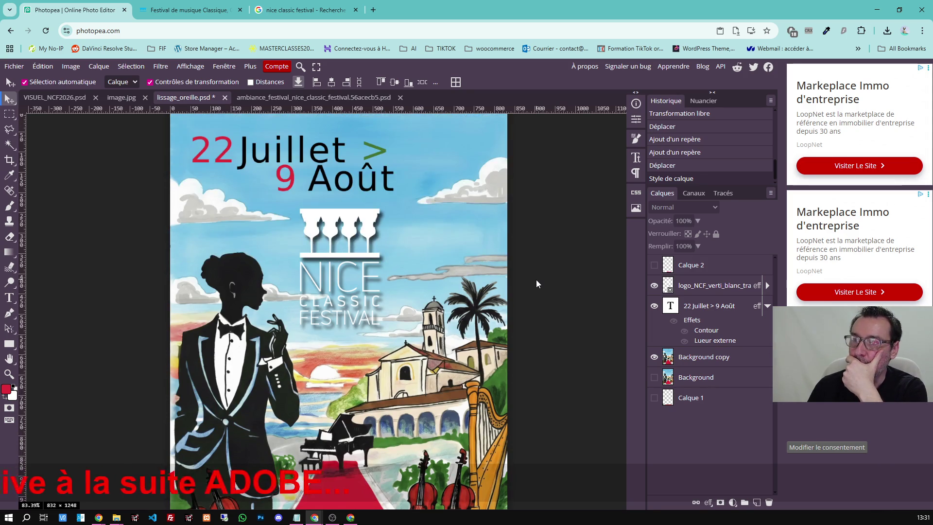
scroll(536, 283, "up", 2)
scroll(535, 283, "down", 2)
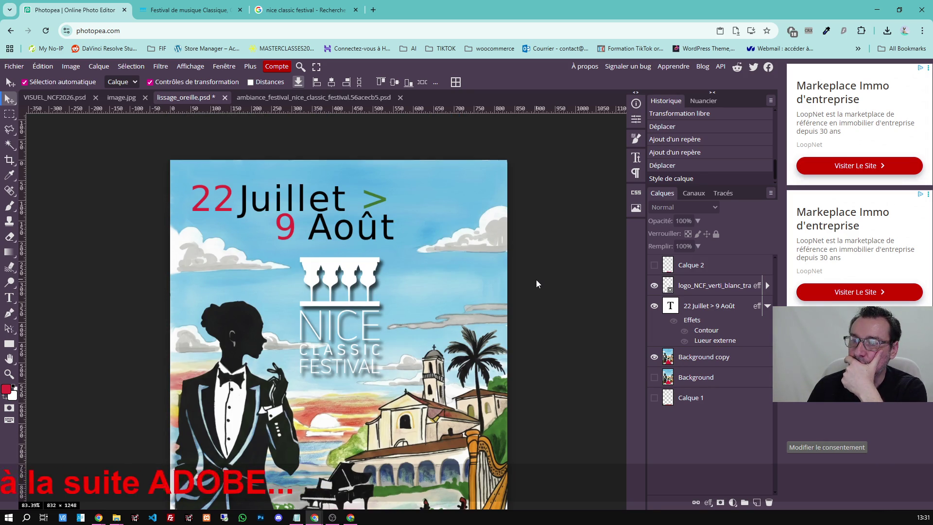
scroll(536, 283, "down", 1)
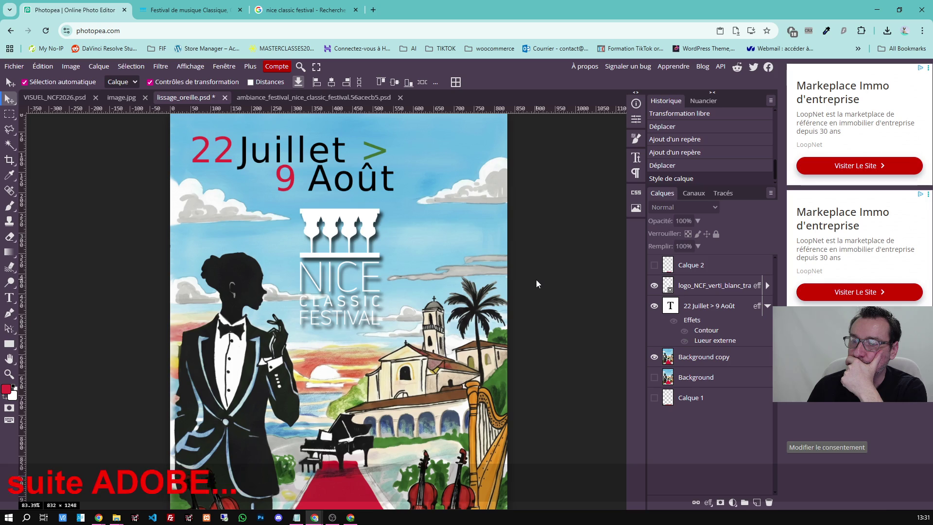
scroll(536, 283, "down", 4)
scroll(536, 283, "up", 2)
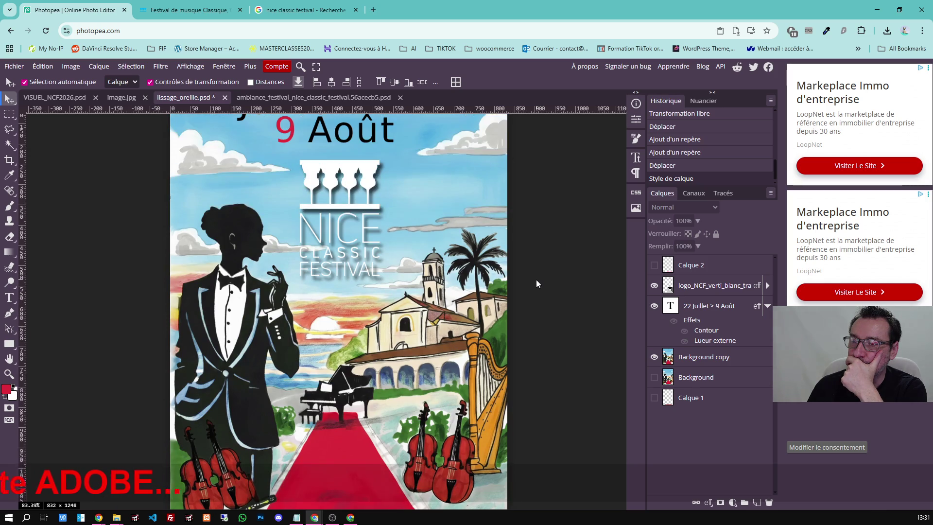
scroll(536, 283, "up", 1)
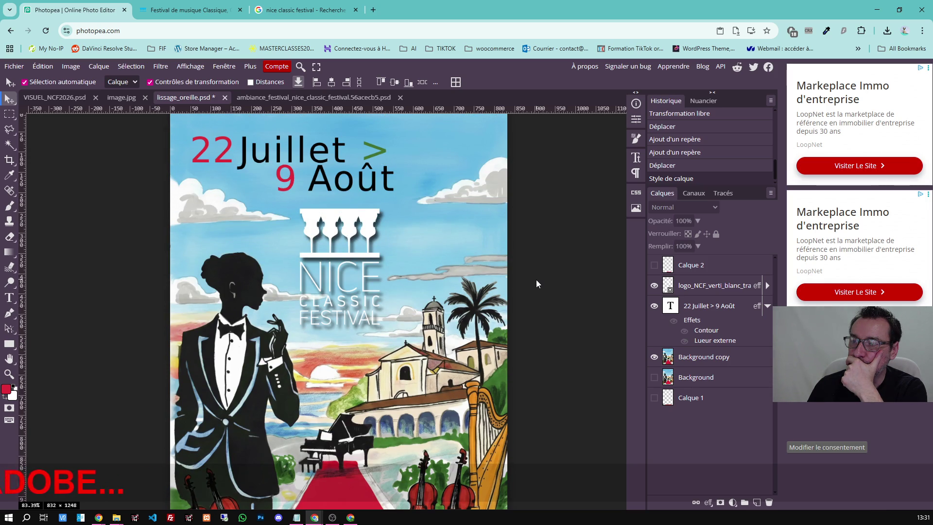
scroll(536, 283, "down", 1)
scroll(536, 284, "down", 1)
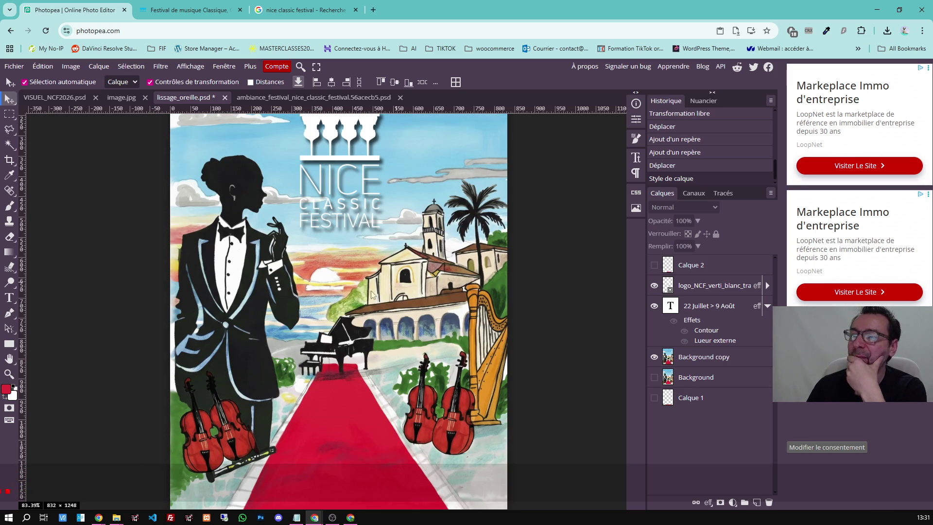
left_click(295, 98)
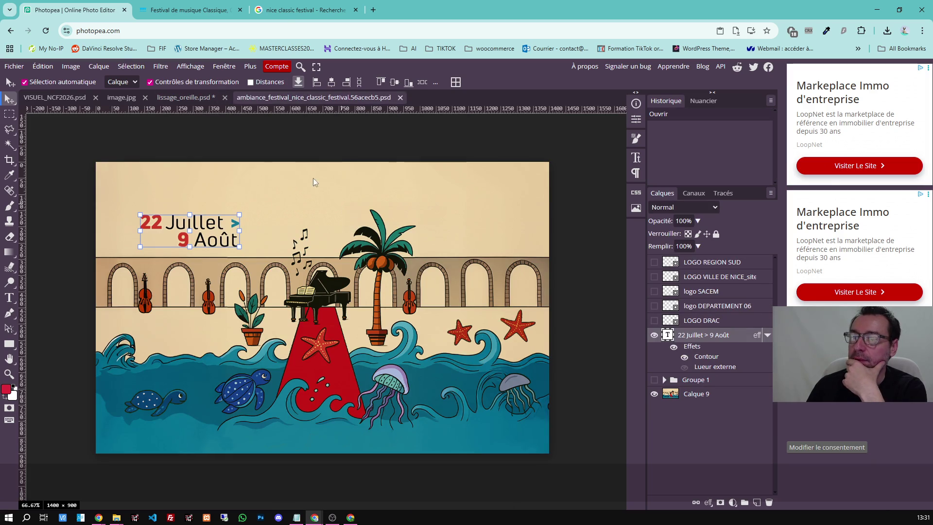
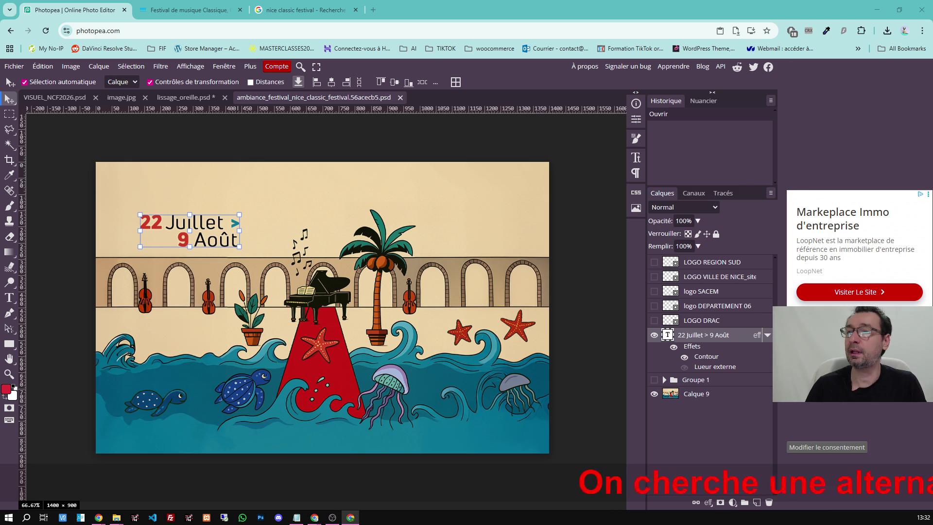
Search Google for 'krita' in a new tab and show the image results.
left_click(373, 9)
left_click(362, 30)
type("k")
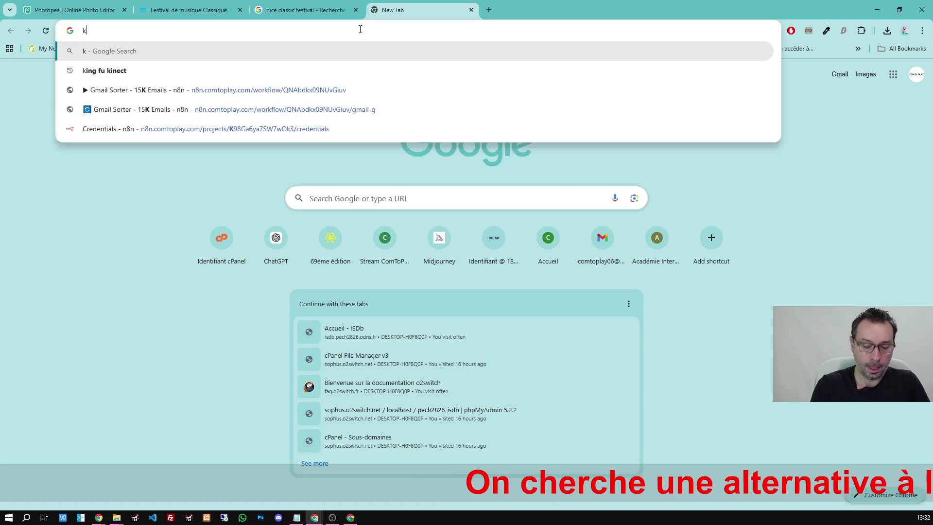
type("rita")
key("Return")
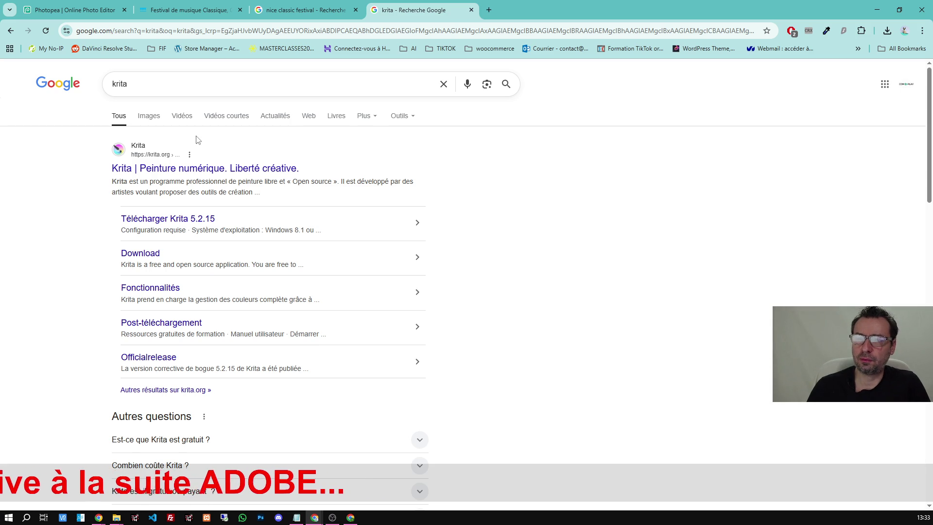
left_click(150, 116)
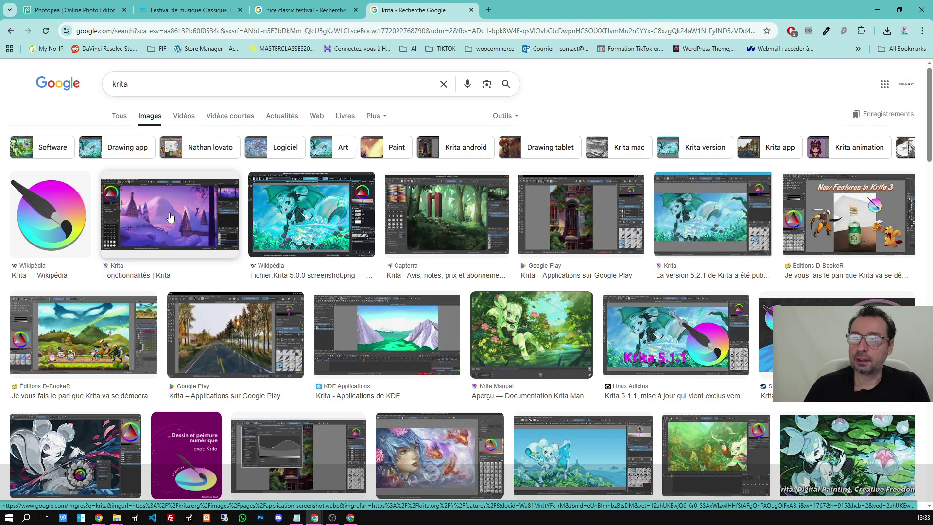
Preview the Krita features screenshot, then move on to a fresh tab.
left_click(170, 217)
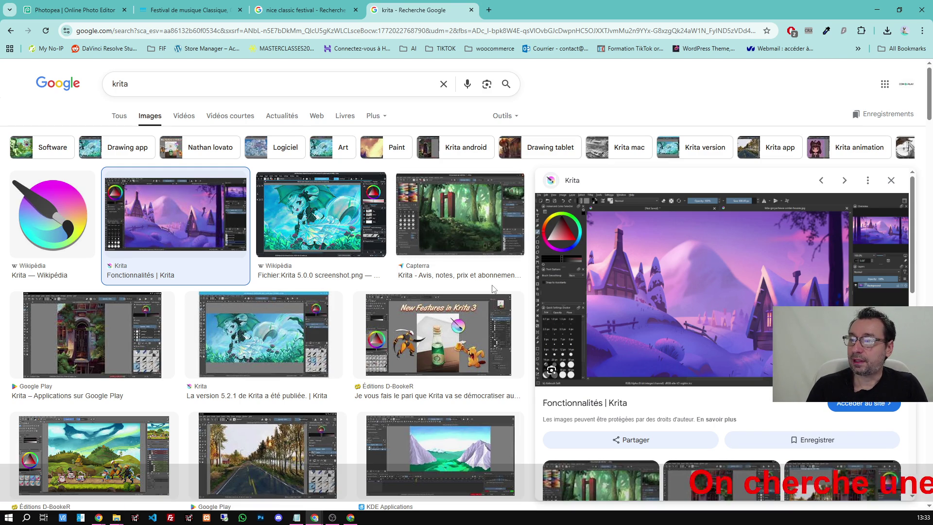
left_click(489, 11)
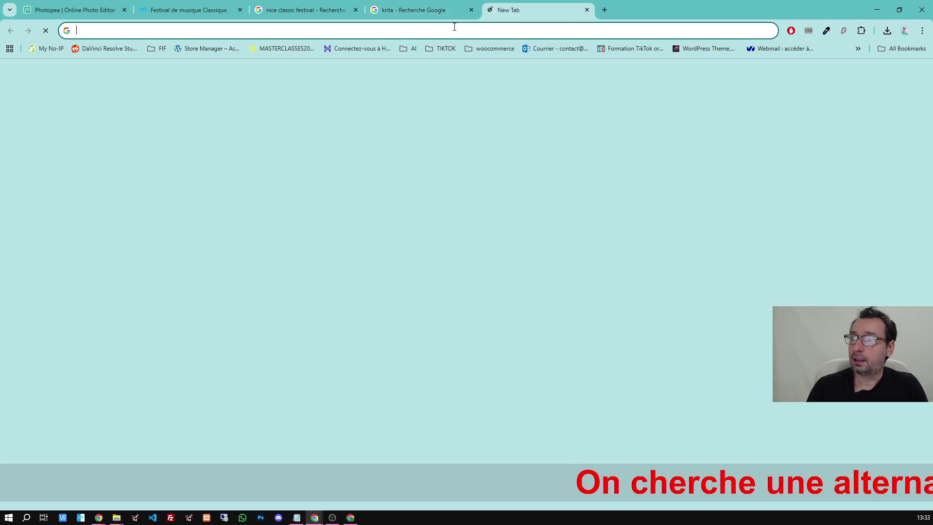
type("chatgpt.com")
Ask ChatGPT for Krita-like software for a drawing tablet and get a list of alternatives.
key("Return")
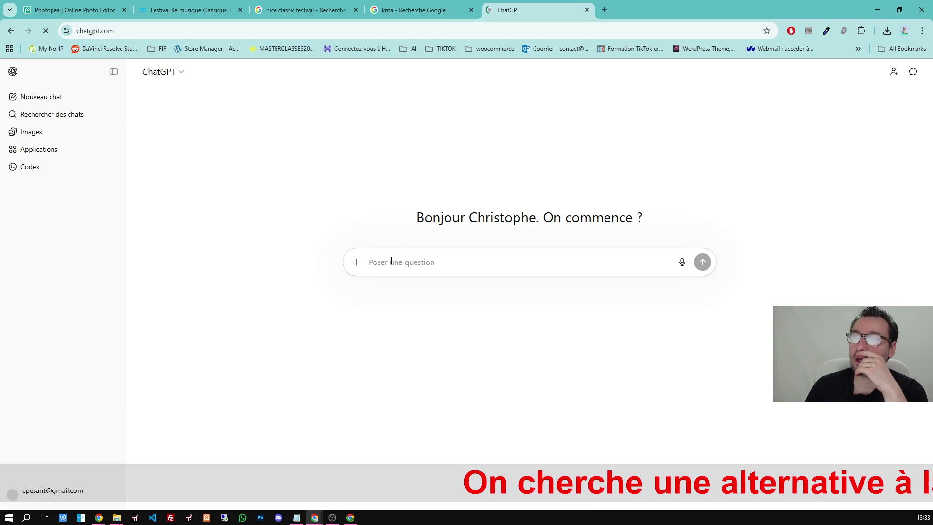
type("logiciel like ")
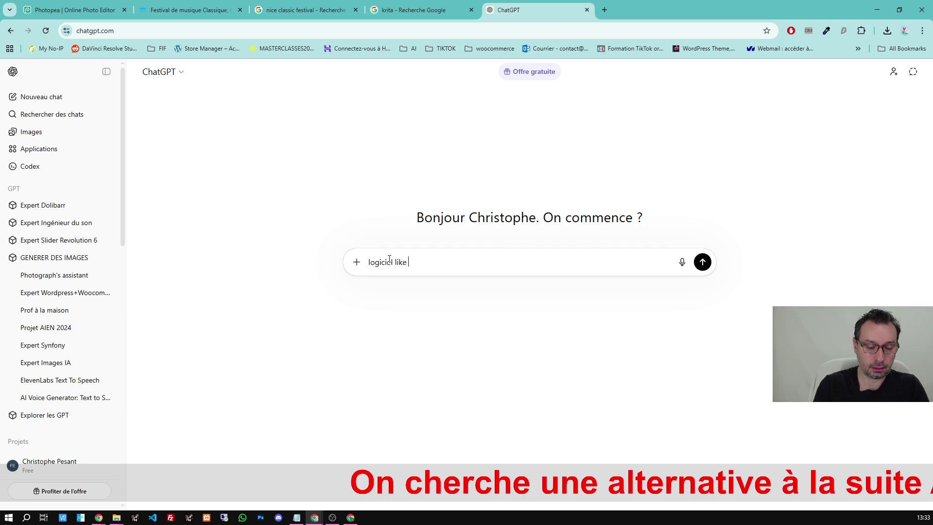
type("Krita pour tablette ")
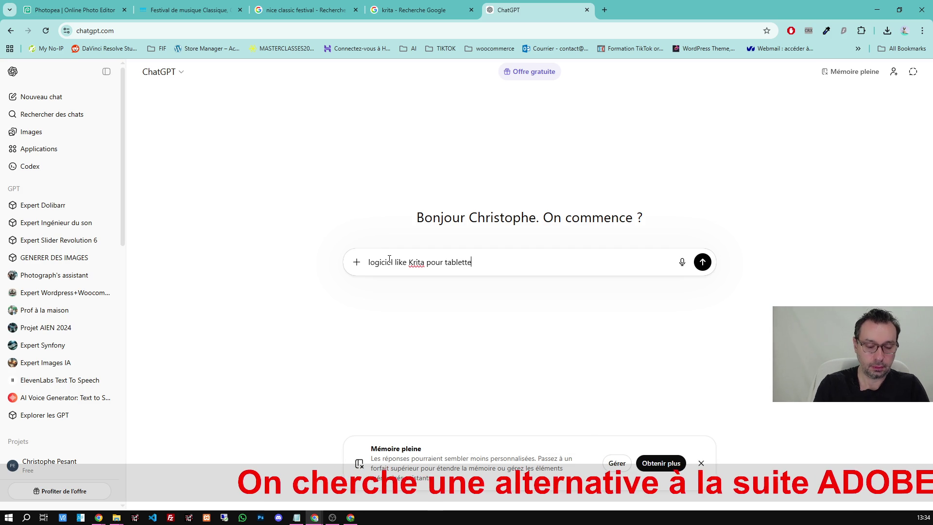
type("digitale")
key("Return")
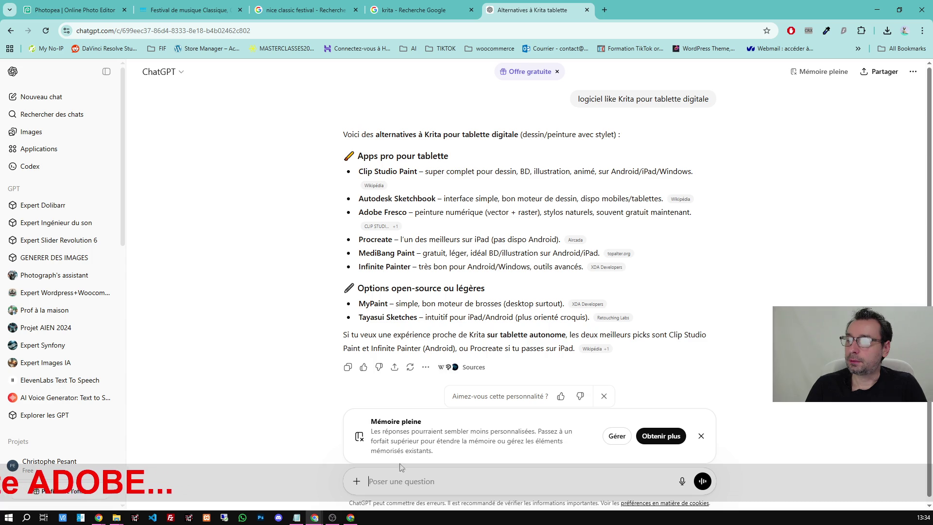
type("en soft gratuit pour")
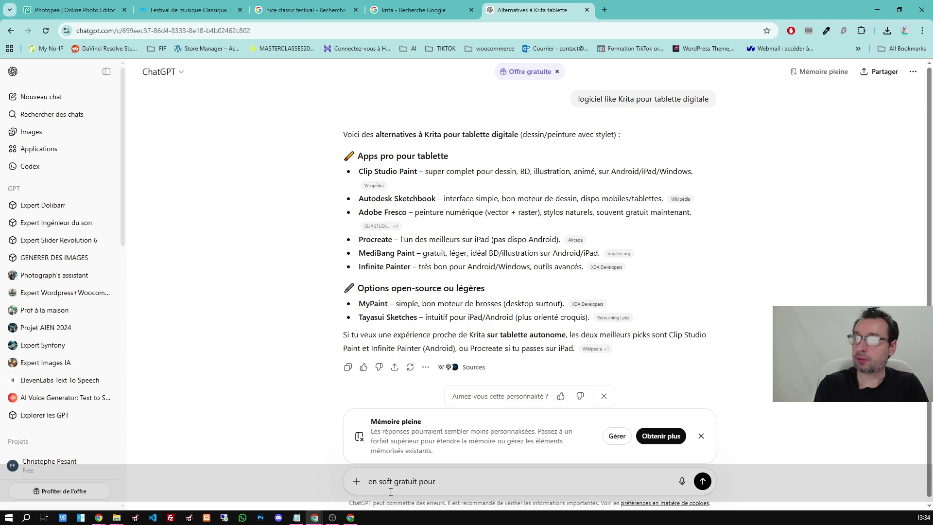
left_click(604, 10)
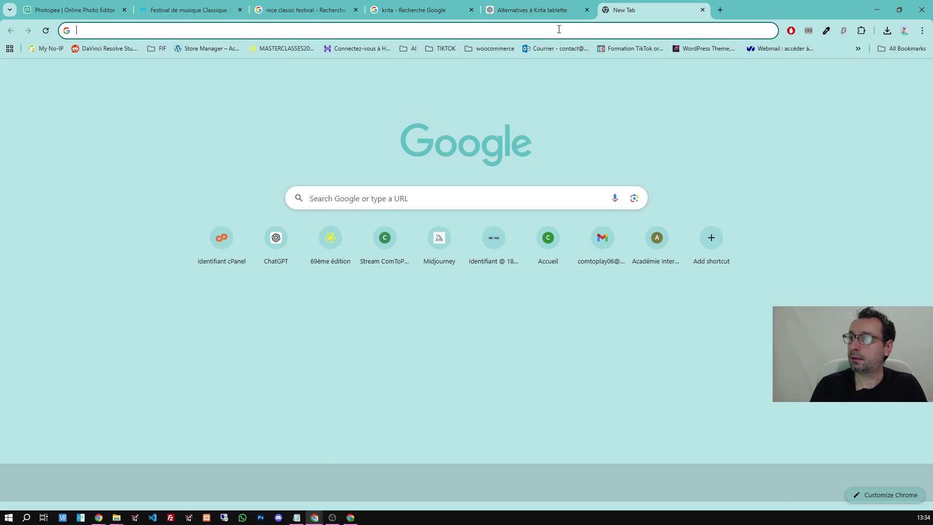
type("xpen 10")
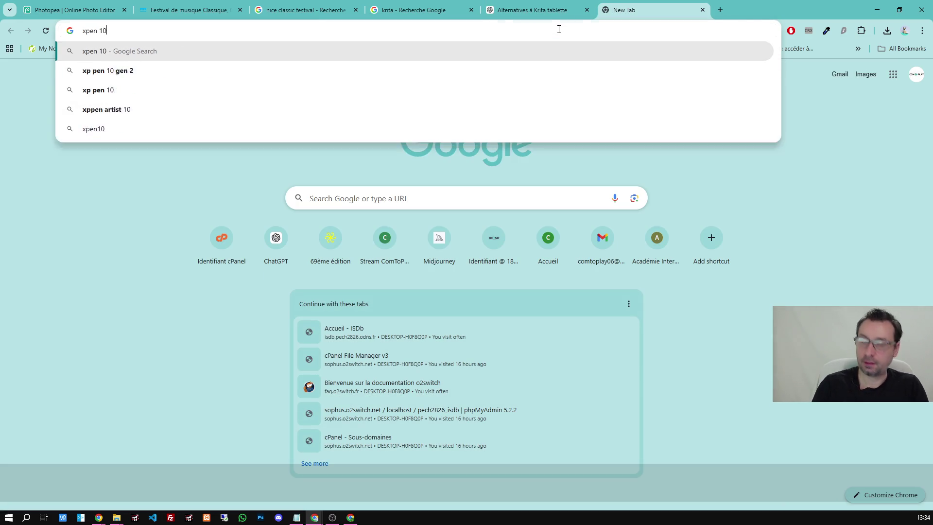
Search Google for 'xpen 10' and copy the product name XP-Pen Artist 10.
key("Return")
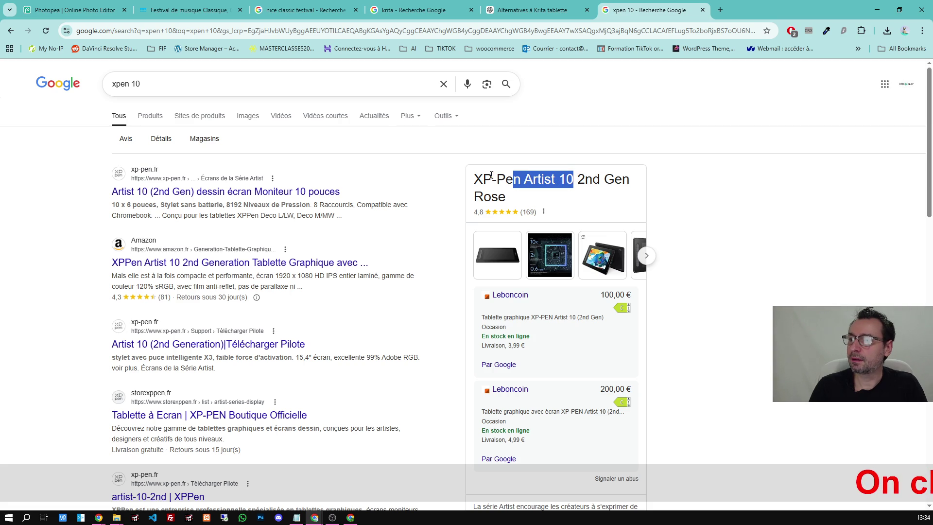
left_click_drag(575, 178, 473, 178)
key("ctrl+c")
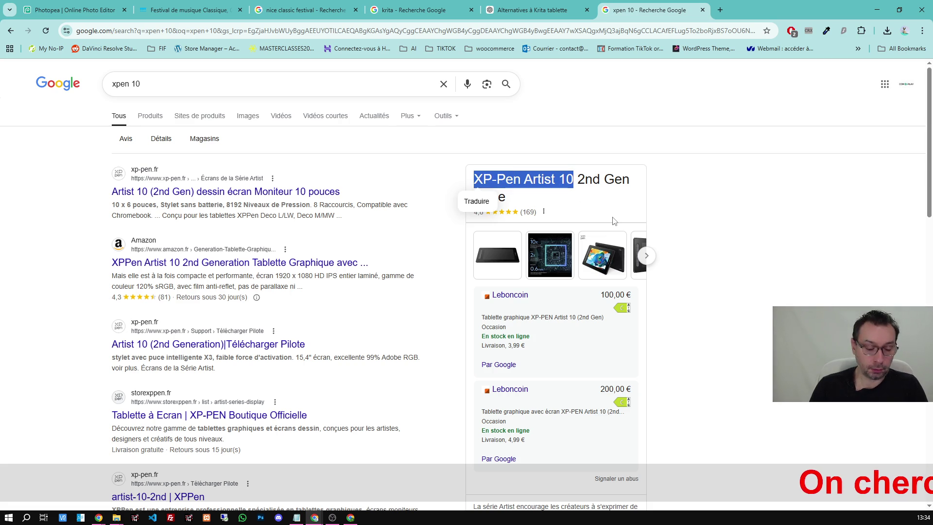
left_click(555, 12)
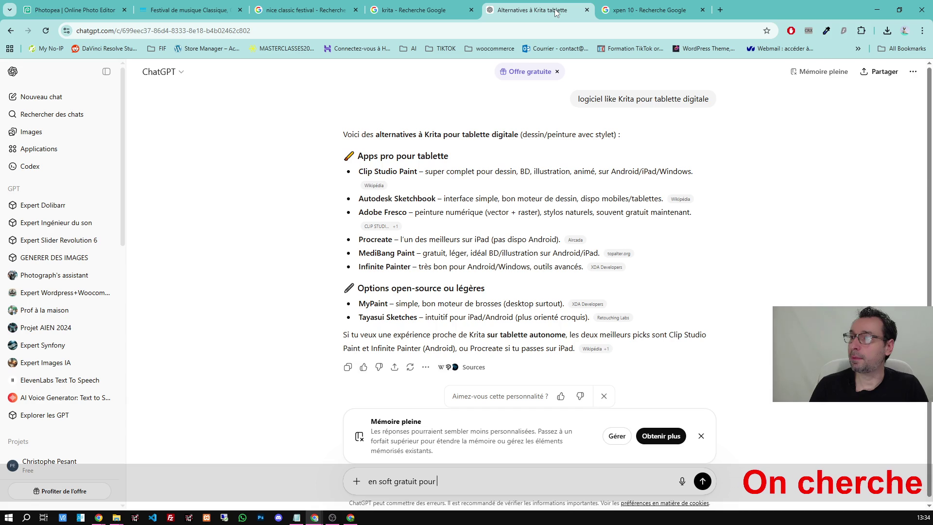
Send ChatGPT a follow-up with 'XP-Pen Artist 10' pasted in, asking which free programs work with it.
key("ctrl+v")
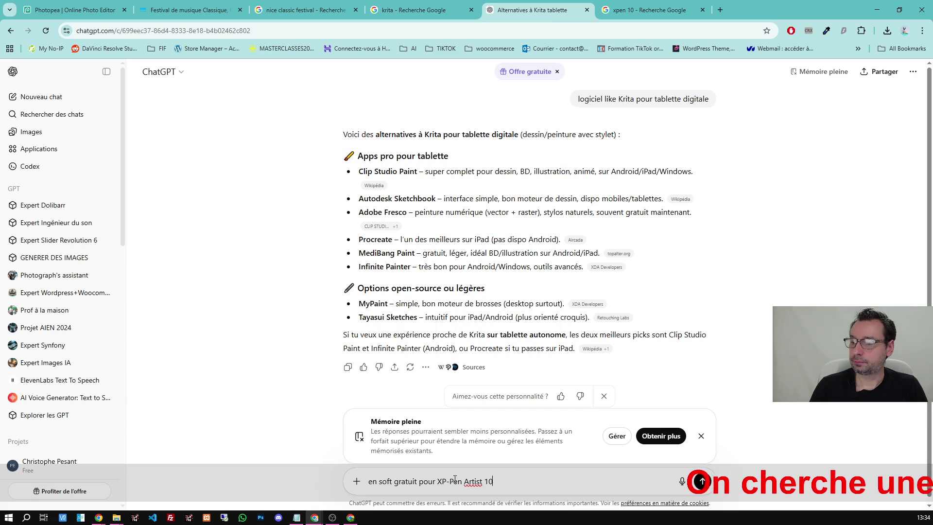
key("Return")
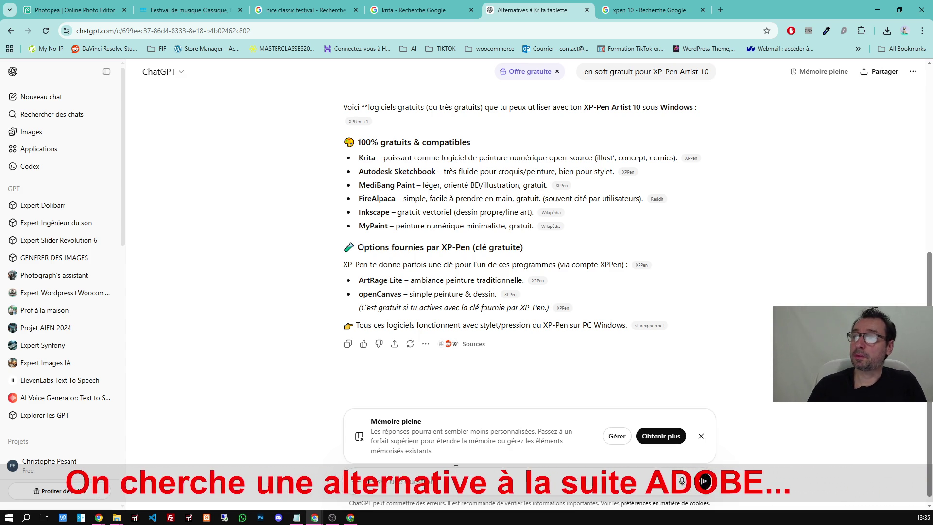
left_click(588, 10)
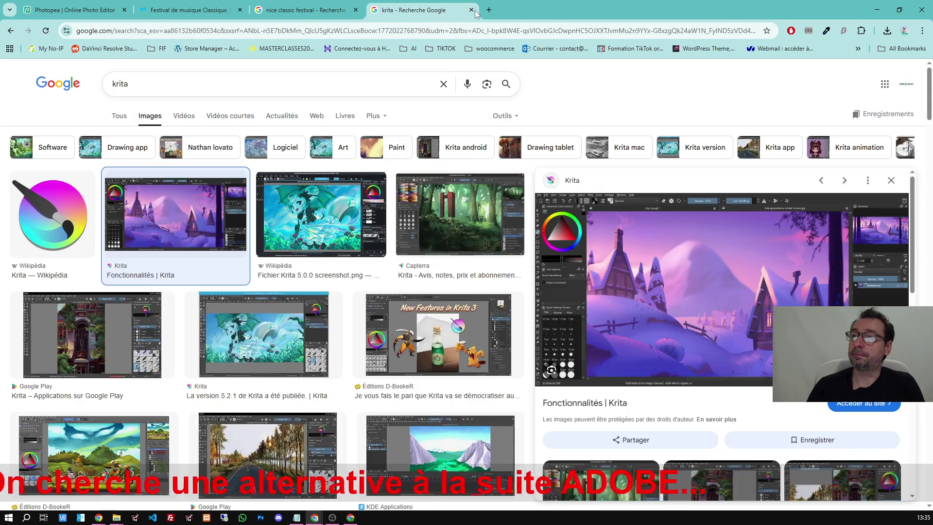
Close the research tabs and flip between the festival website, Photopea and the image results.
left_click(472, 10)
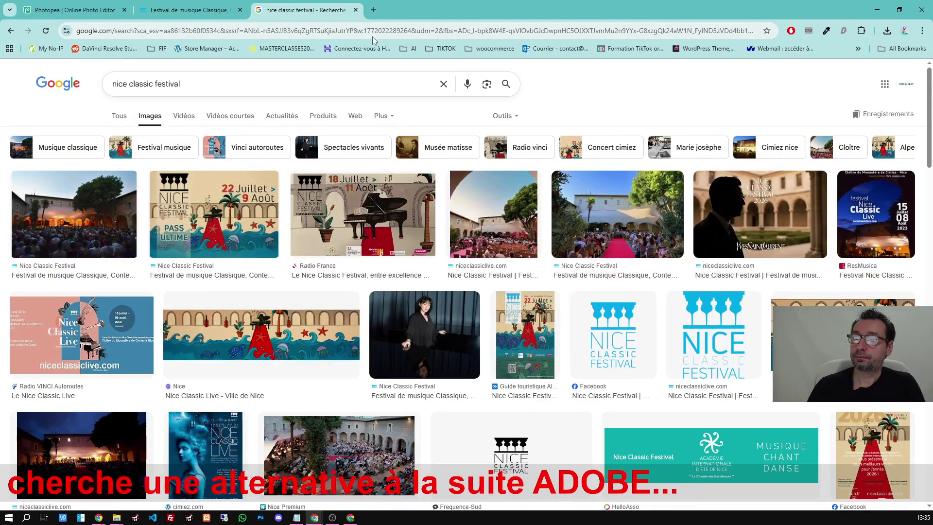
left_click(175, 12)
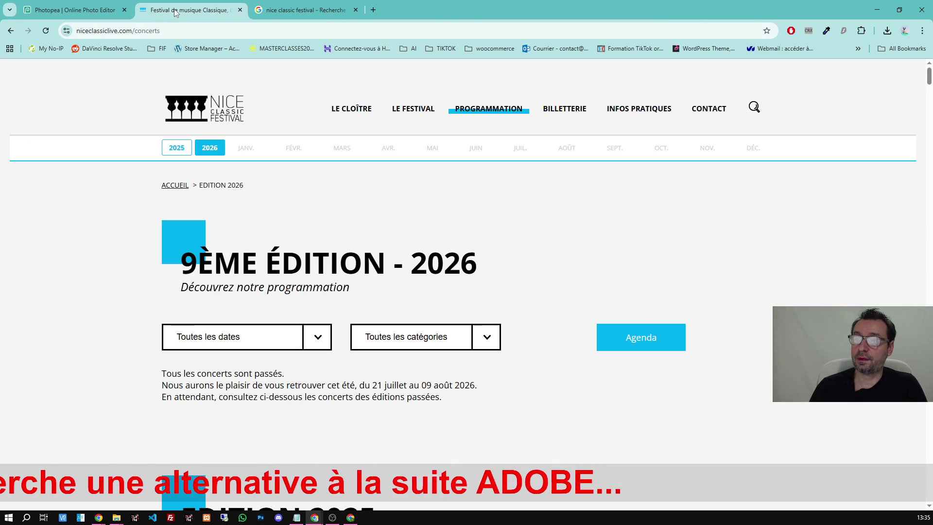
left_click(73, 9)
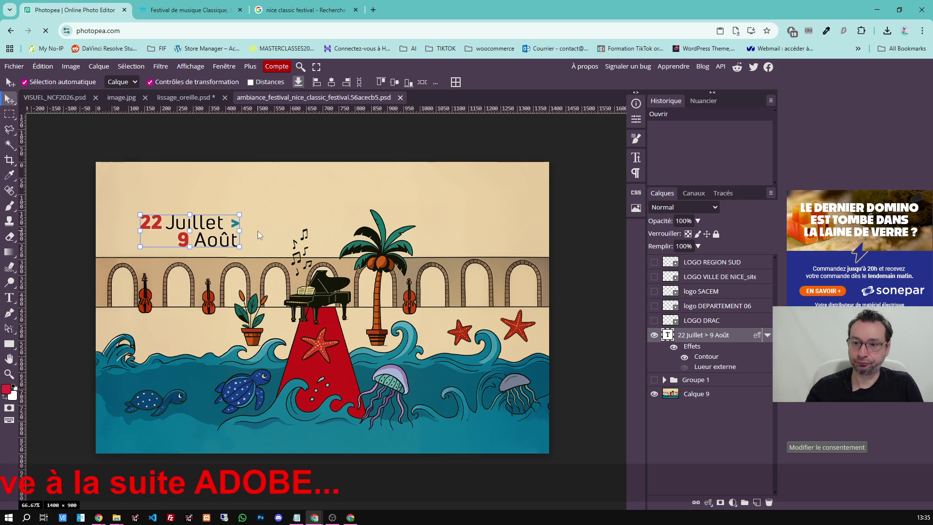
left_click(177, 10)
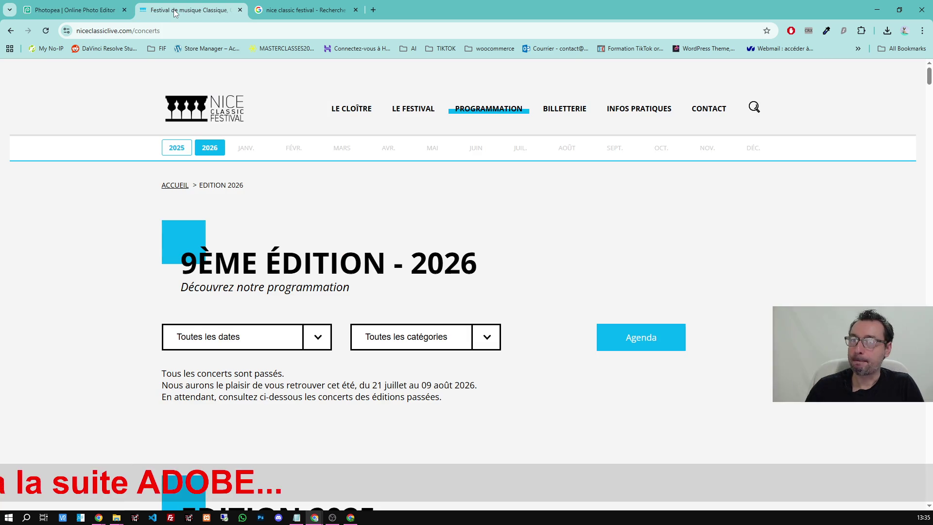
left_click(105, 8)
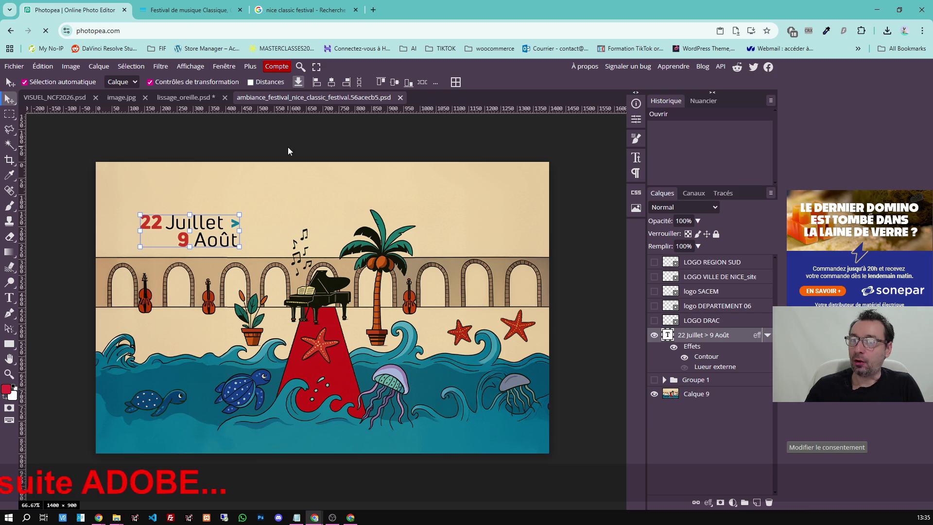
left_click(307, 11)
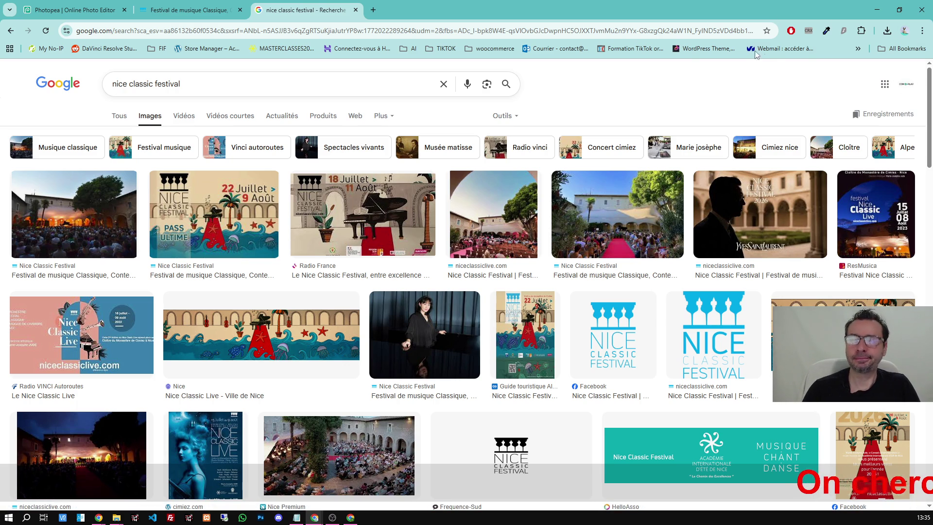
Preview the 2025 Nice Classic Festival poster in Google Images, then return to Photopea.
left_click(193, 7)
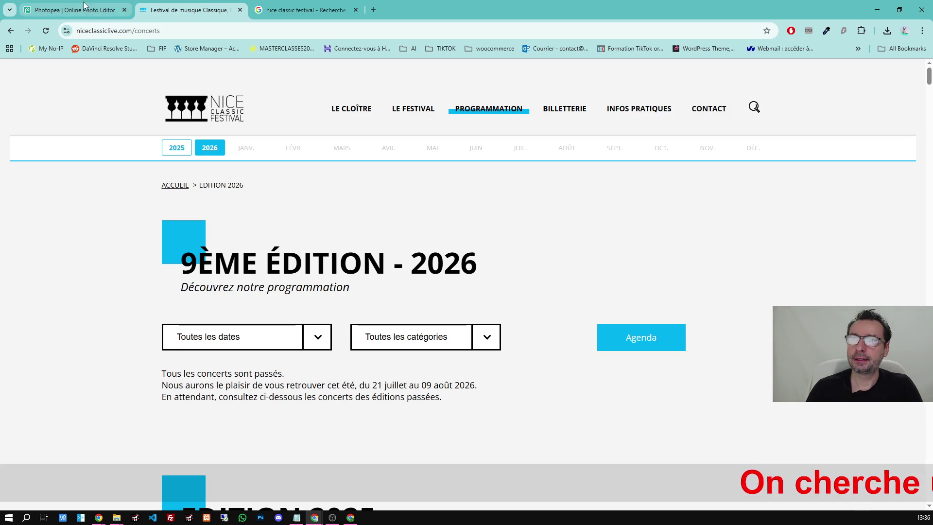
key("ctrl+shift+Tab")
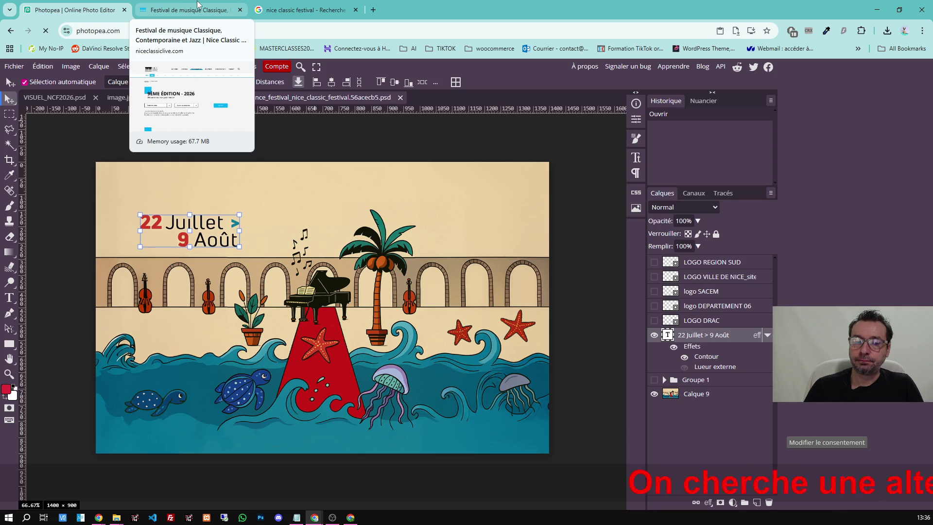
left_click(198, 5)
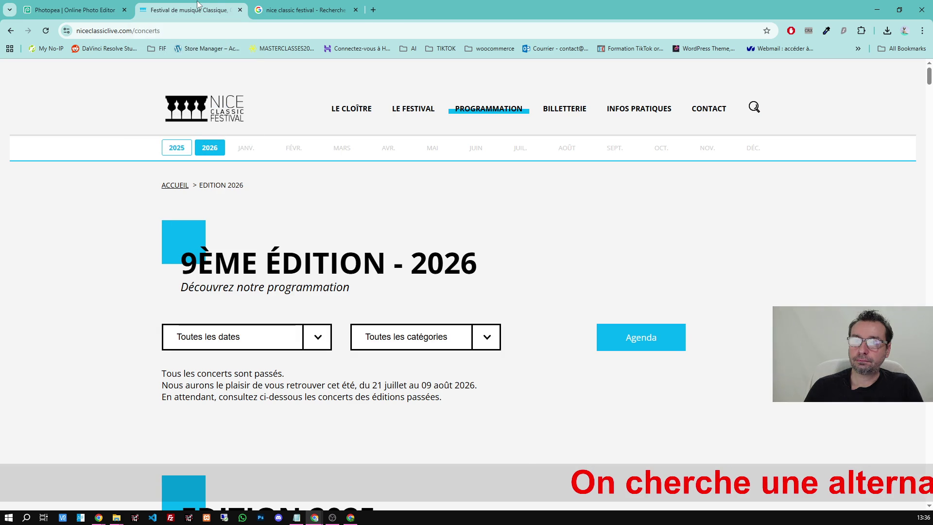
left_click(286, 13)
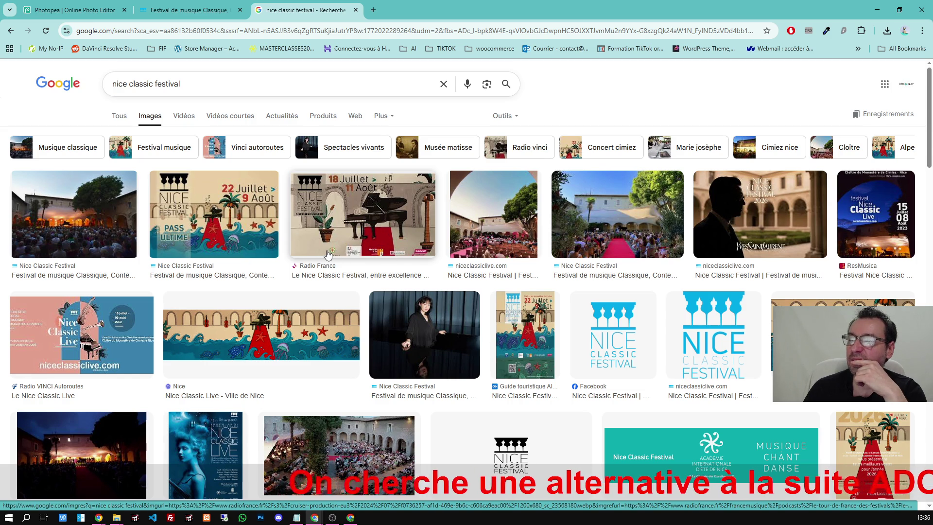
left_click(525, 336)
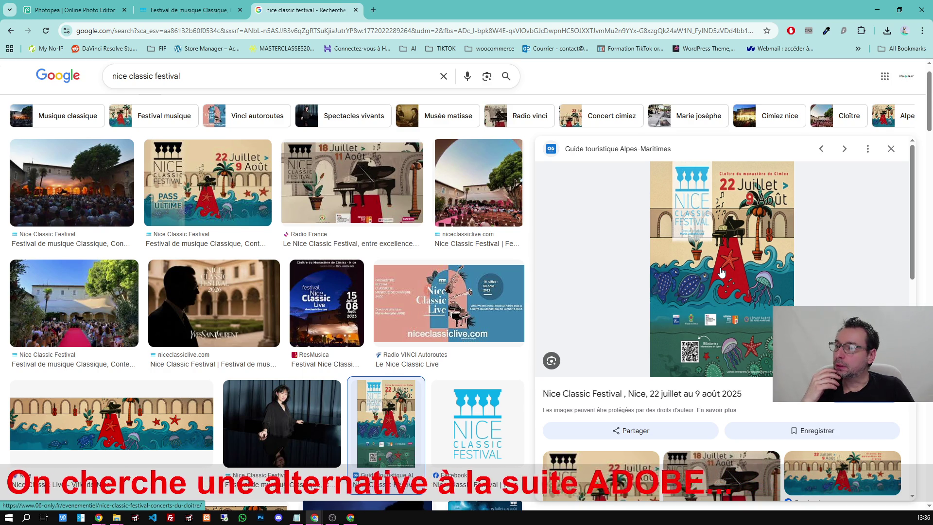
left_click(69, 9)
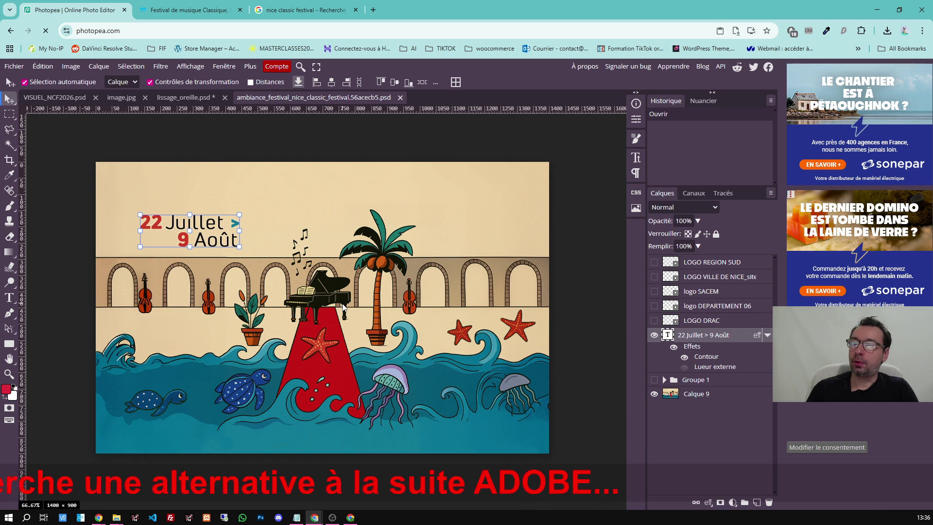
Add a text line 'Cloître du Monastère de Cimiez' at the top of the poster and select it.
left_click(179, 98)
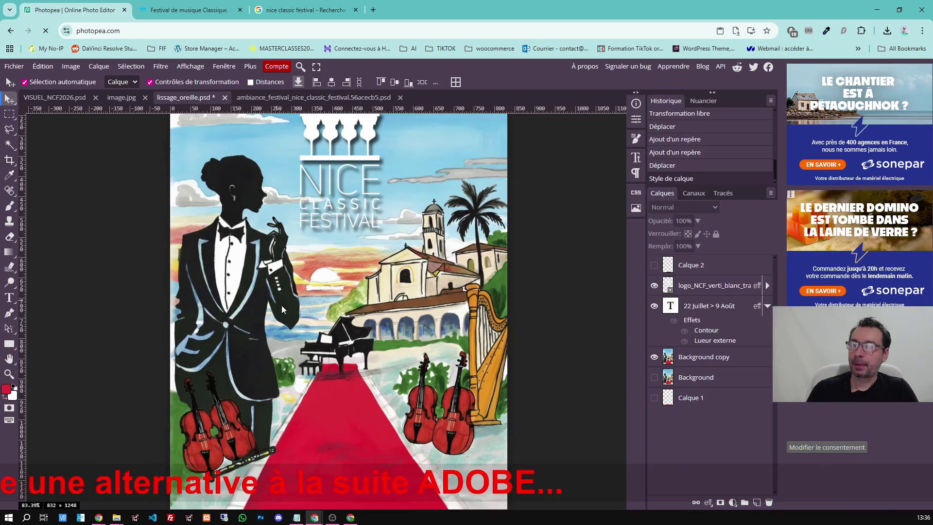
scroll(294, 306, "up", 3)
scroll(303, 300, "down", 3)
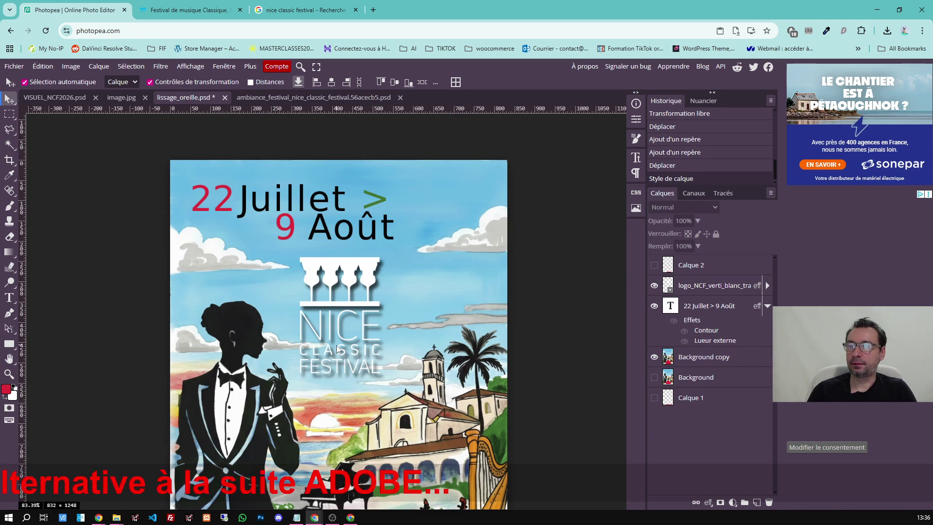
key("t")
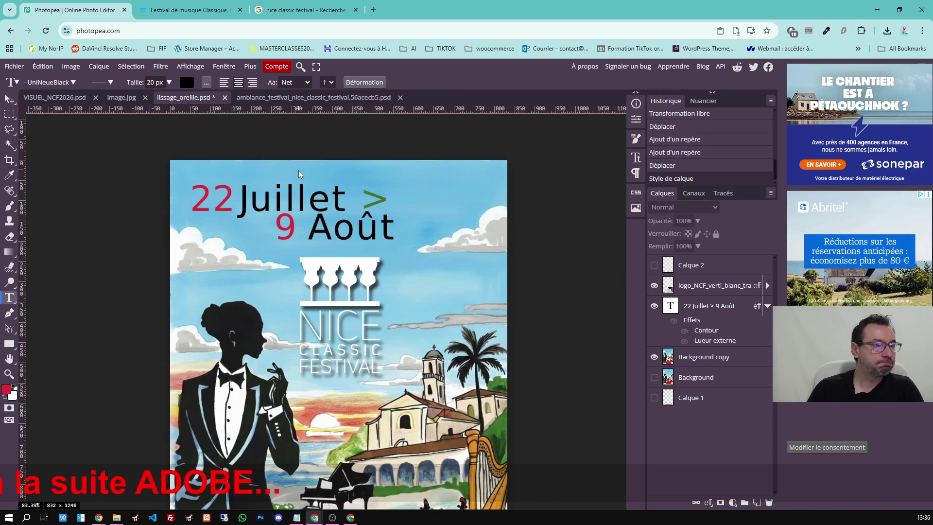
left_click(339, 167)
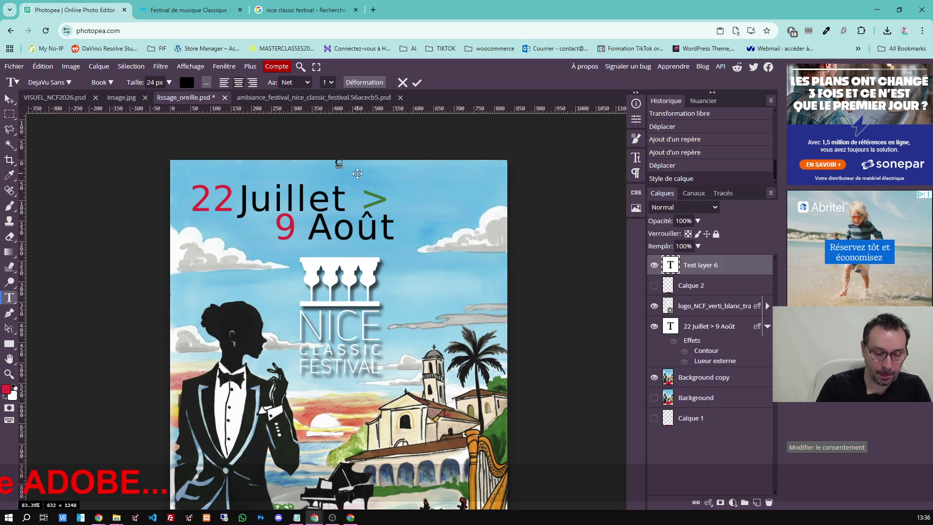
type("Clôture du Monastère de Cimiez")
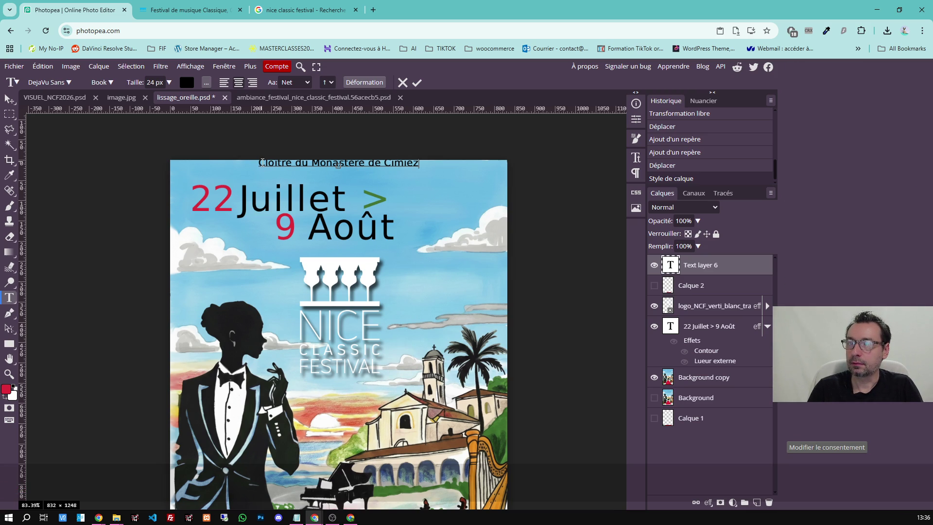
left_click_drag(261, 162, 419, 161)
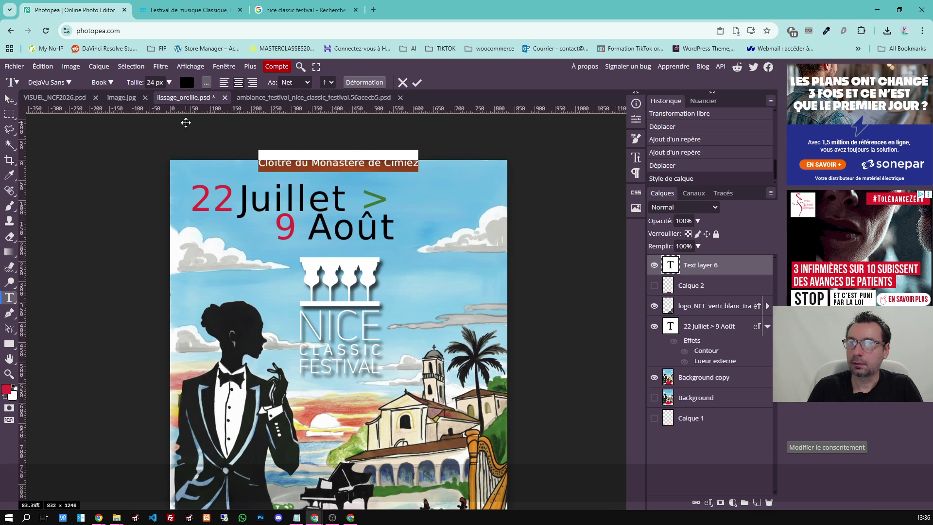
Browse the font list for the venue line and briefly try Truculenta.
left_click(70, 83)
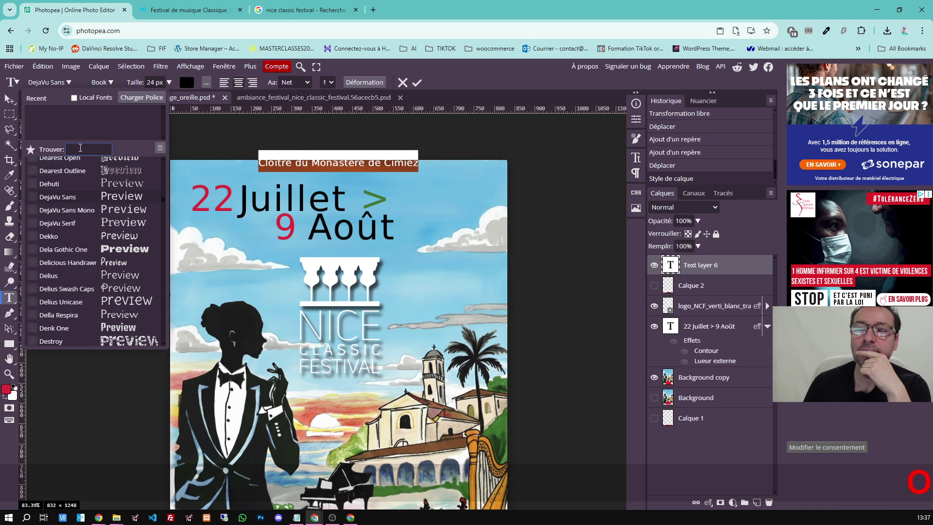
scroll(81, 212, "down", 2)
scroll(91, 234, "down", 2)
scroll(101, 252, "down", 2)
scroll(101, 252, "down", 3)
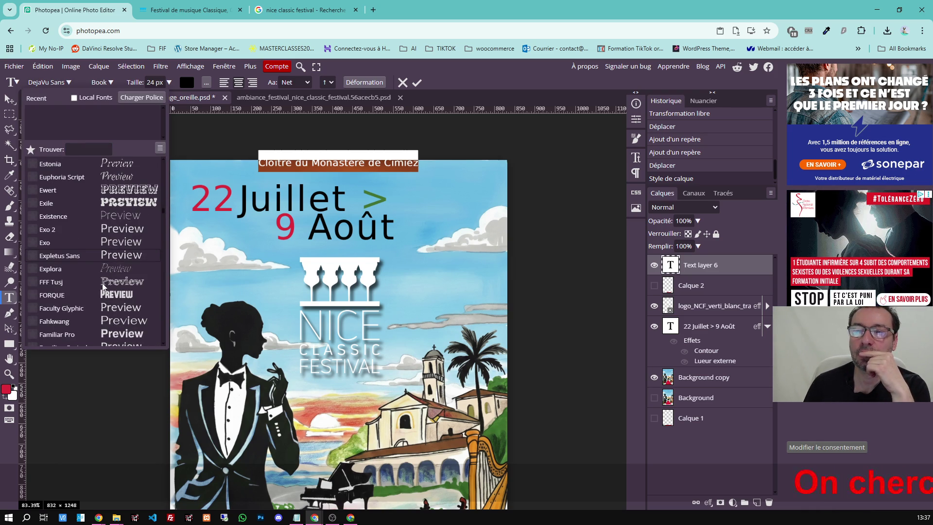
scroll(106, 264, "down", 3)
scroll(87, 277, "down", 3)
scroll(87, 273, "down", 3)
scroll(86, 279, "down", 3)
scroll(86, 279, "down", 3)
scroll(87, 279, "down", 3)
scroll(91, 275, "down", 3)
scroll(92, 270, "down", 3)
scroll(91, 270, "down", 3)
scroll(92, 270, "down", 3)
scroll(92, 276, "down", 3)
scroll(102, 287, "down", 3)
scroll(100, 278, "down", 3)
scroll(100, 276, "down", 3)
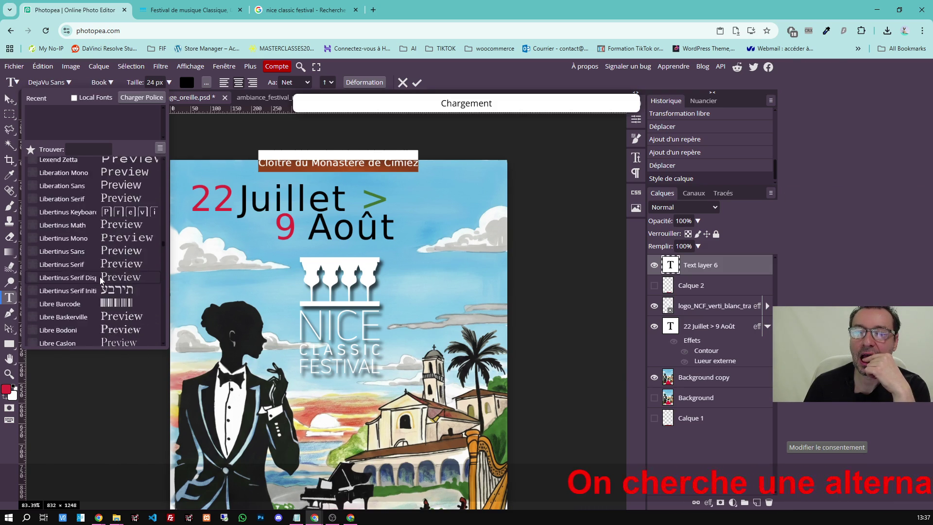
scroll(99, 280, "down", 3)
scroll(98, 279, "down", 3)
scroll(95, 280, "down", 3)
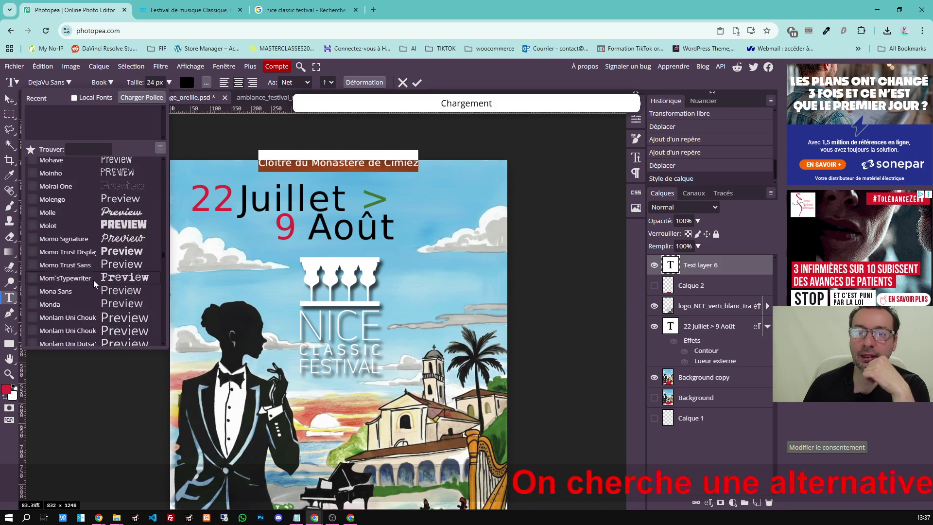
scroll(93, 279, "down", 3)
scroll(93, 276, "down", 3)
scroll(93, 276, "down", 3)
scroll(93, 276, "down", 3)
scroll(92, 277, "down", 3)
scroll(90, 280, "down", 3)
scroll(90, 283, "down", 3)
scroll(88, 285, "down", 3)
scroll(88, 286, "down", 3)
scroll(93, 269, "down", 3)
scroll(91, 275, "down", 3)
scroll(100, 305, "down", 3)
scroll(100, 310, "down", 3)
scroll(100, 291, "down", 3)
scroll(101, 290, "down", 3)
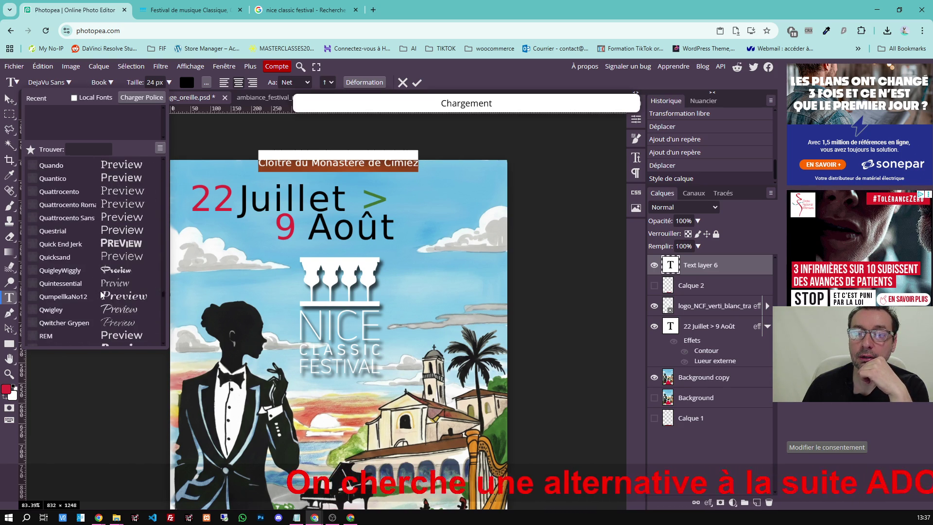
scroll(101, 292, "down", 5)
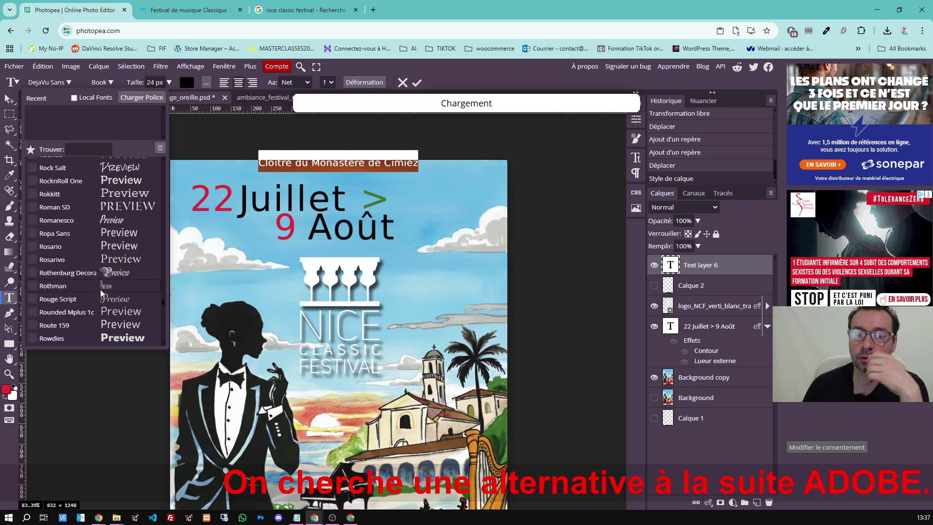
scroll(100, 290, "down", 5)
scroll(100, 297, "down", 5)
scroll(100, 297, "down", 5)
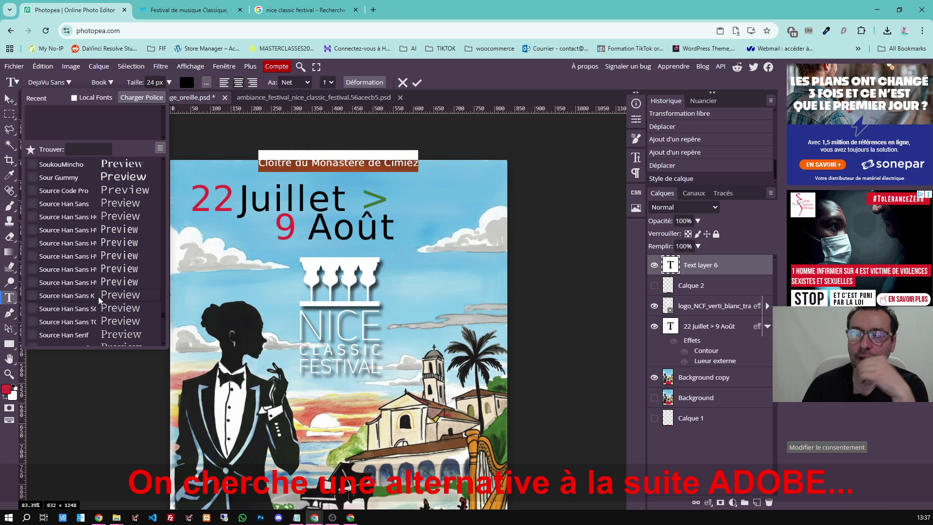
scroll(98, 296, "down", 10)
left_click(96, 293)
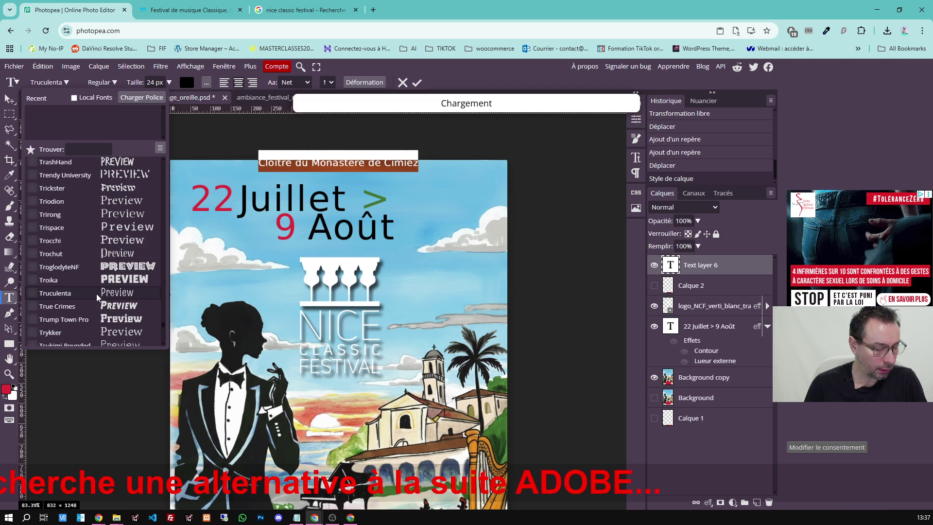
scroll(102, 292, "down", 5)
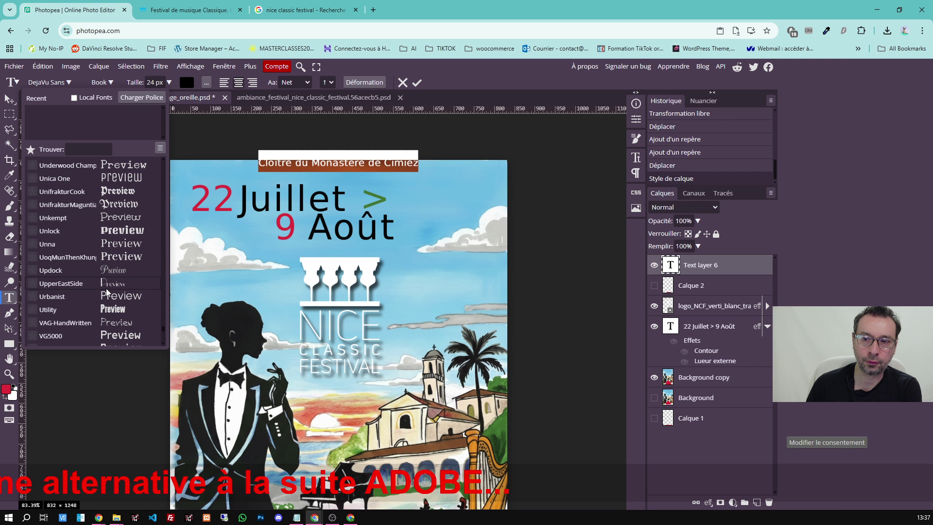
scroll(106, 291, "down", 5)
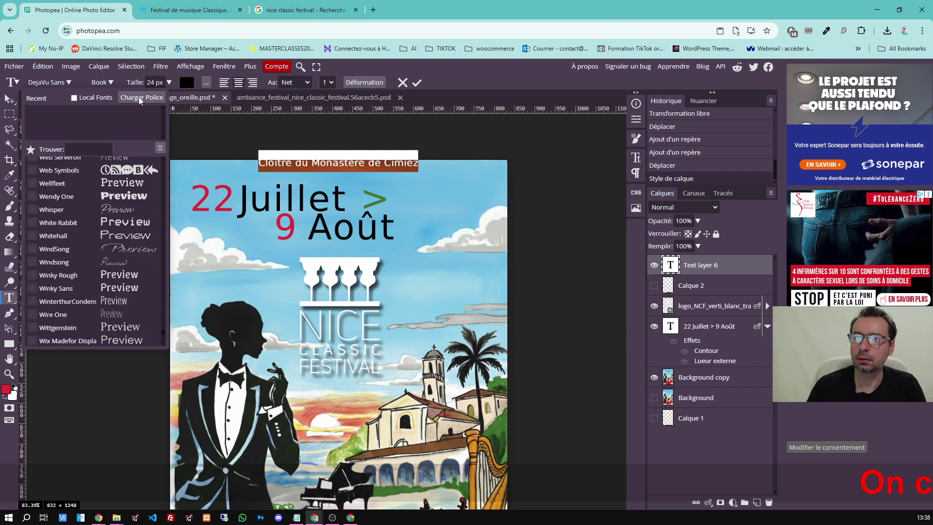
Start loading a font file, browse to OS (C:) > Windows, then cancel without choosing one.
left_click(139, 100)
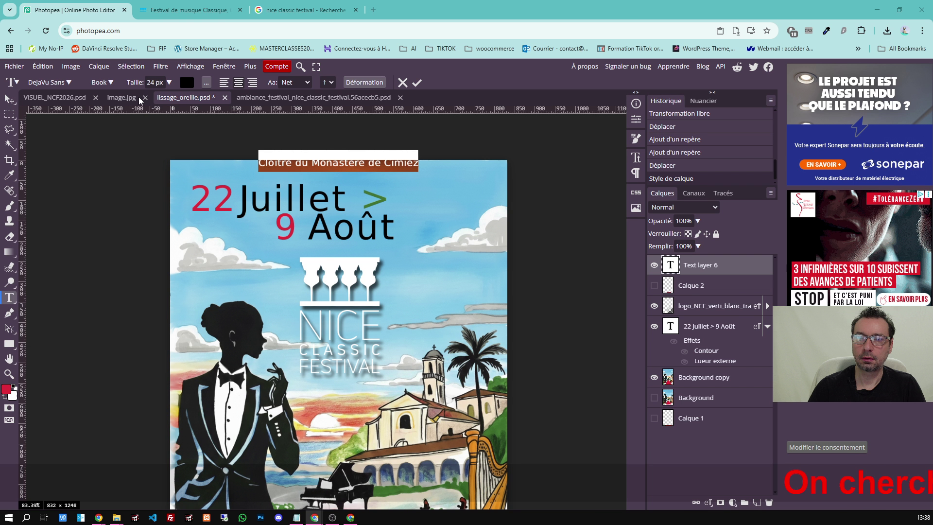
key("ctrl+o")
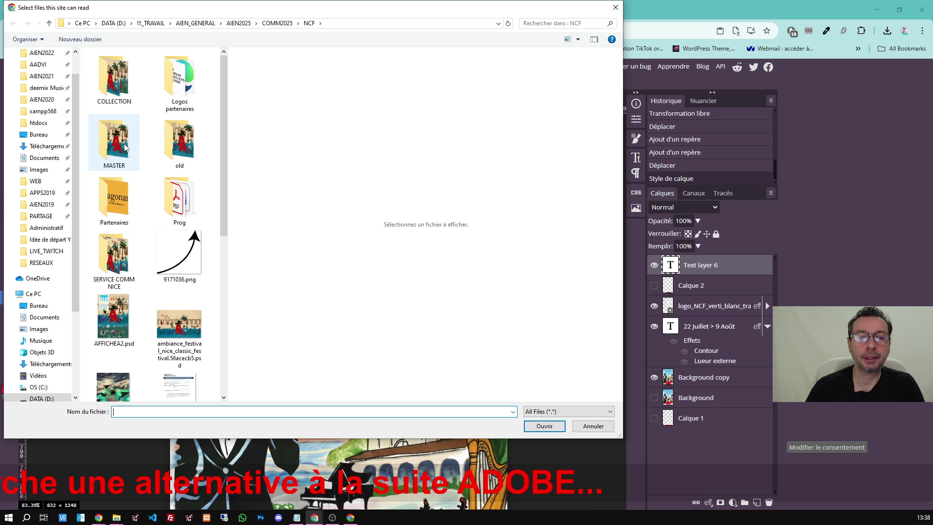
left_click(39, 386)
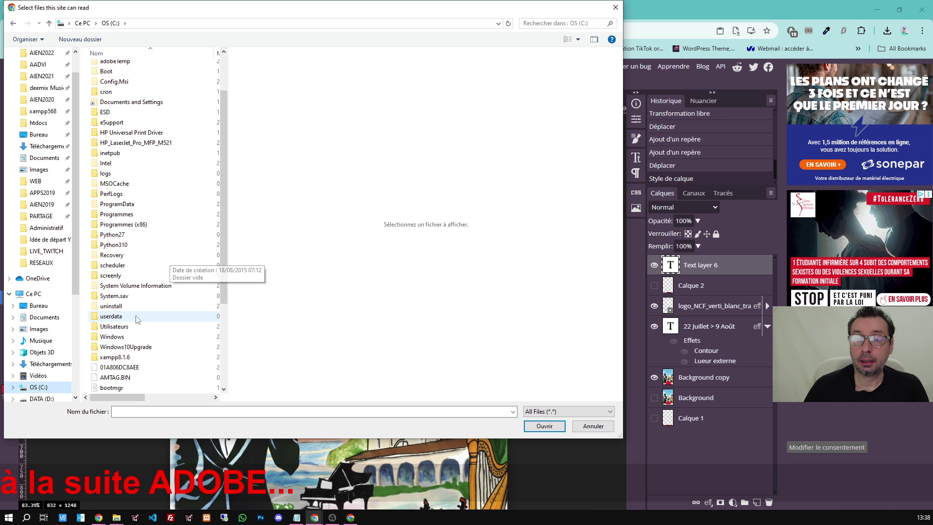
double_click(113, 336)
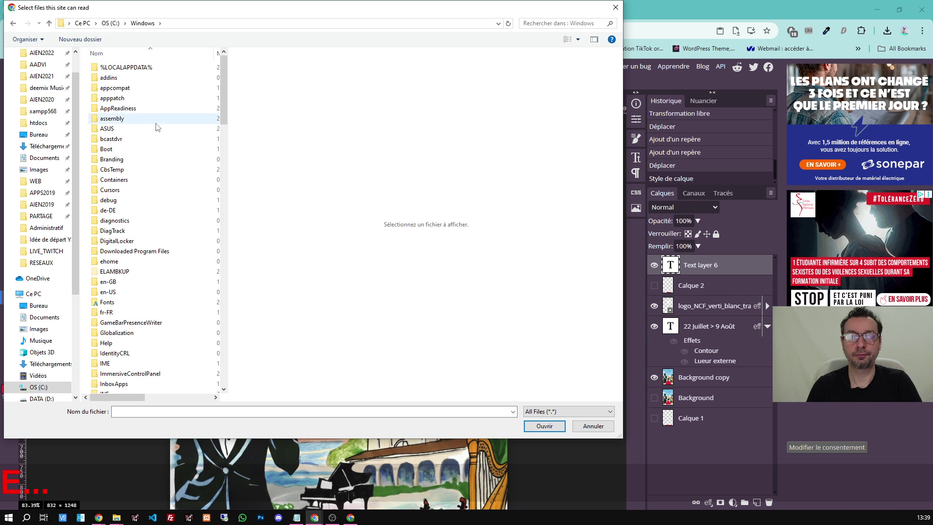
key("Escape")
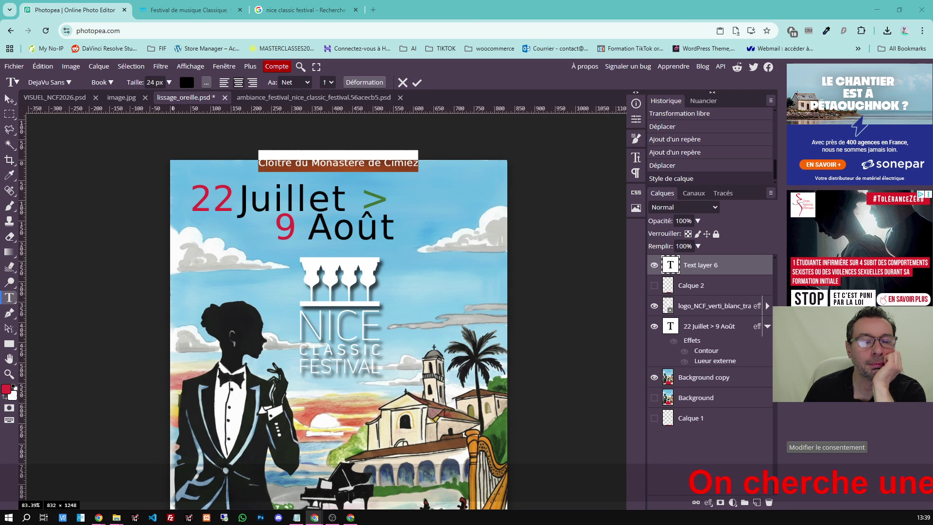
Drag UNI-NEUE-HEAVY.OTF from File Explorer into Photopea and keep it for later sessions.
left_click(116, 517)
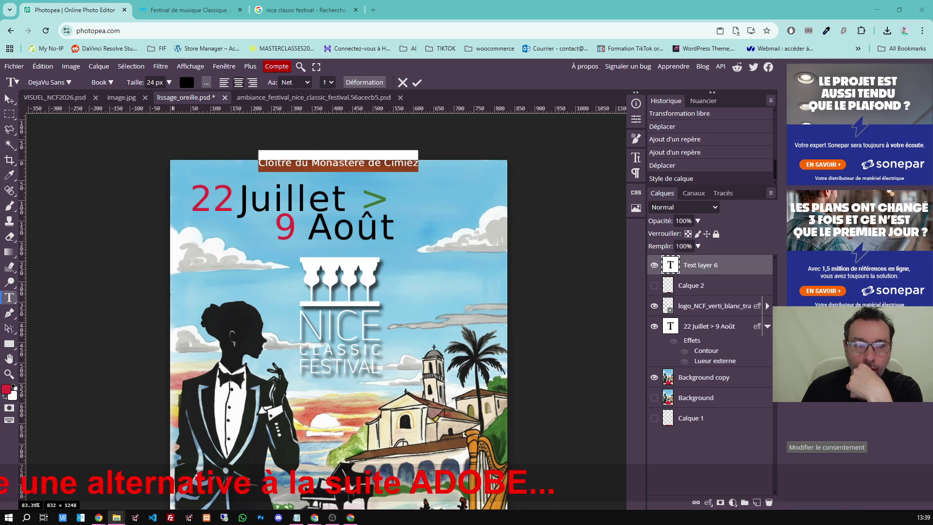
left_click_drag(22, 314, 320, 311)
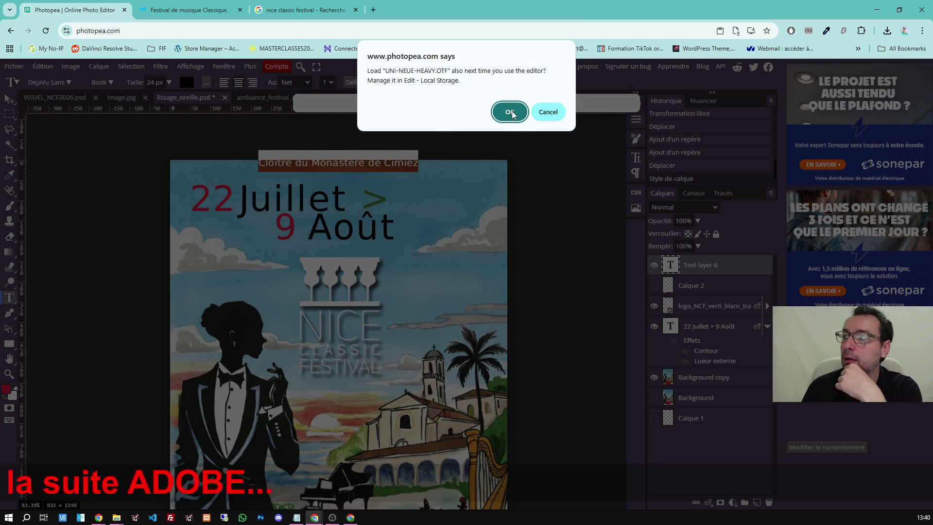
key("Return")
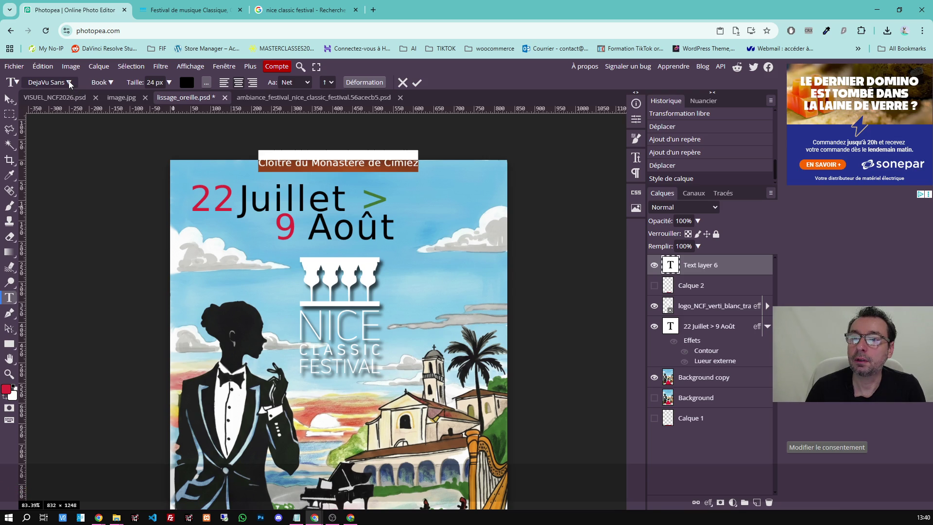
Search the fonts for 'uni' and set the venue line in Uni Neue.
left_click(69, 84)
left_click(83, 150)
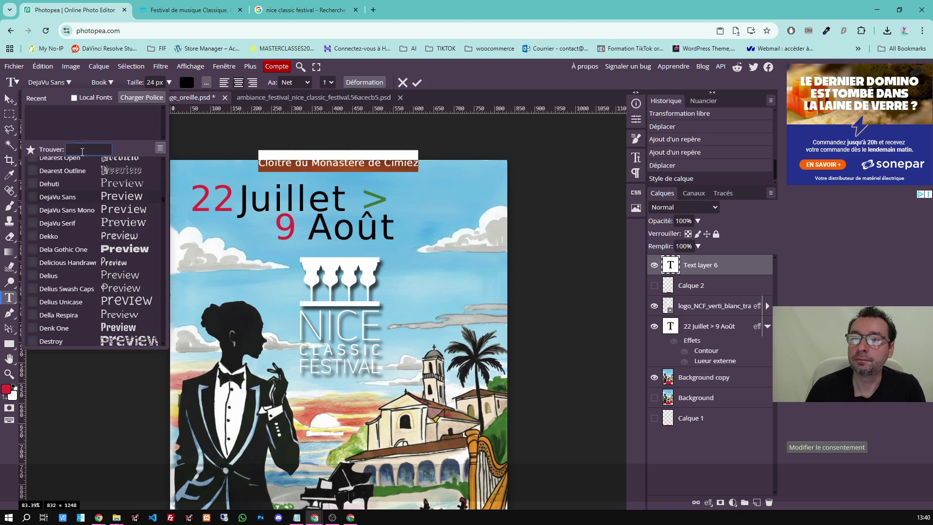
type("uni")
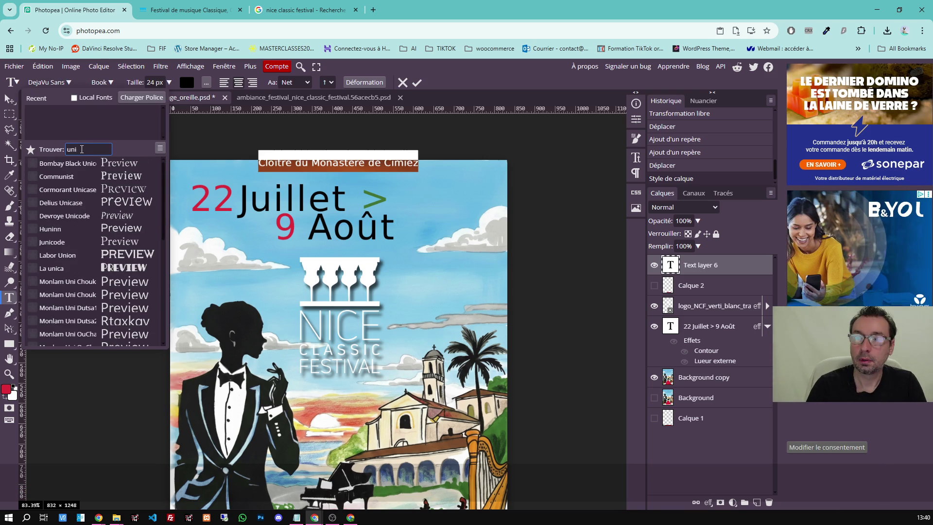
left_click(73, 228)
scroll(91, 238, "down", 5)
left_click(92, 238)
left_click(63, 340)
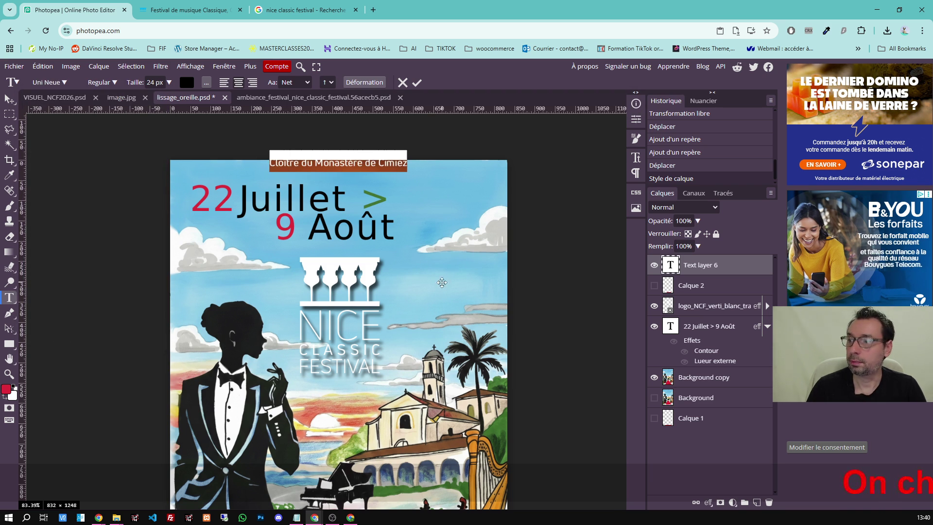
Commit the text edit, naming the layer after its text.
left_click(416, 82)
left_click(9, 99)
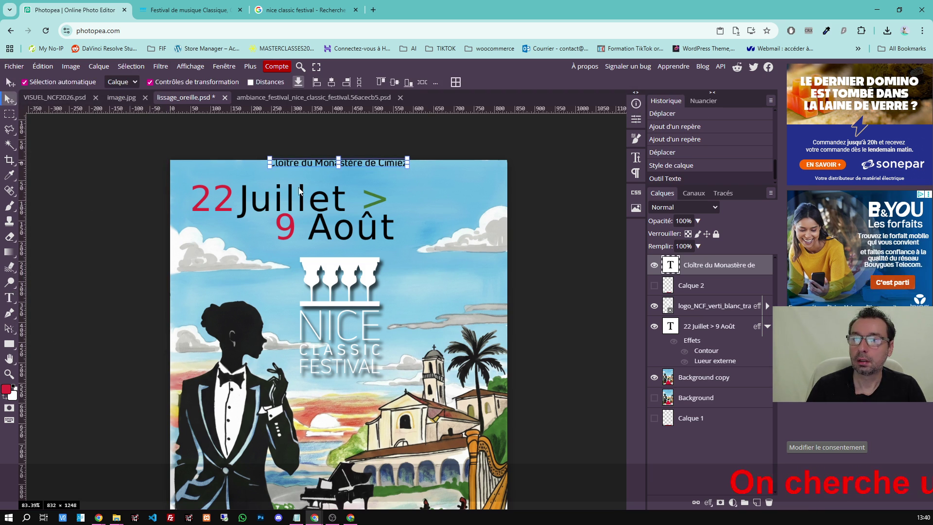
Enlarge the Cloître du Monastère de Cimiez line across the poster top with a free transform and commit it.
key("ctrl+t")
left_click_drag(318, 176, 319, 176)
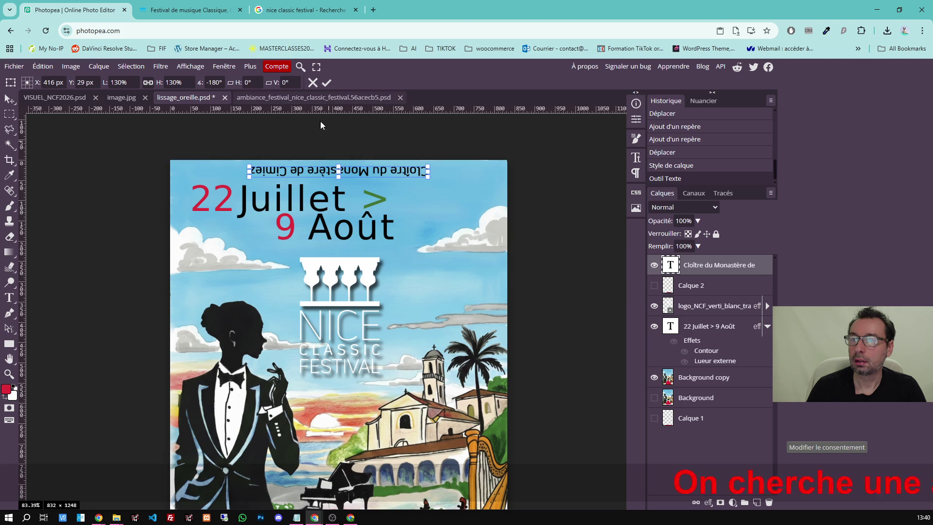
left_click(313, 82)
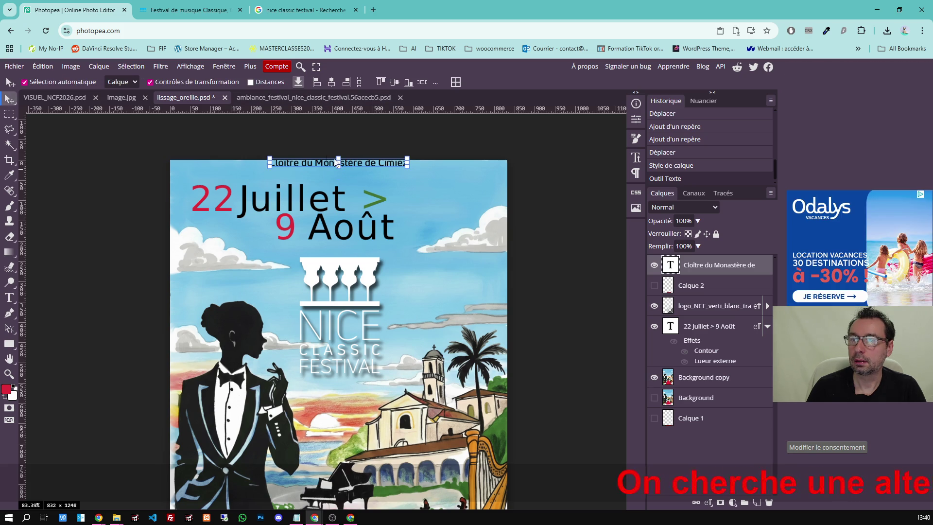
key("ctrl+t")
left_click_drag(317, 173, 316, 170)
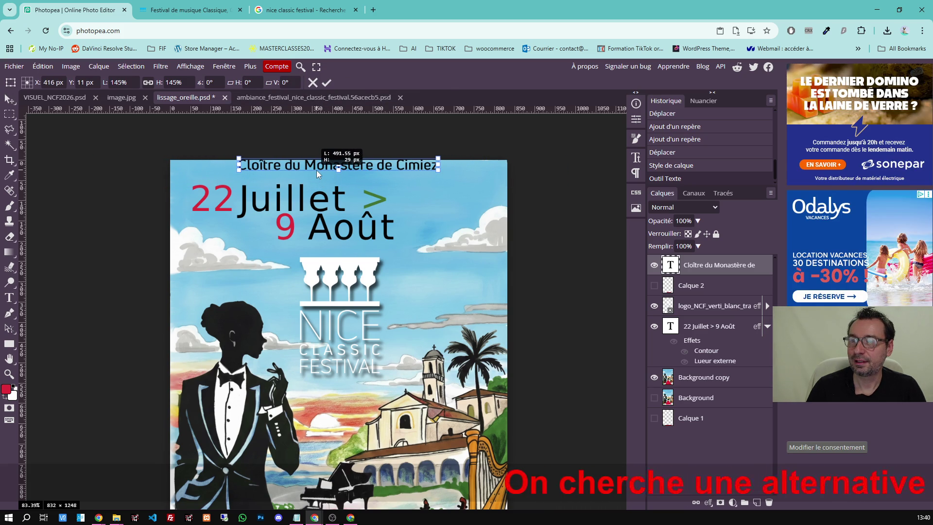
left_click(327, 83)
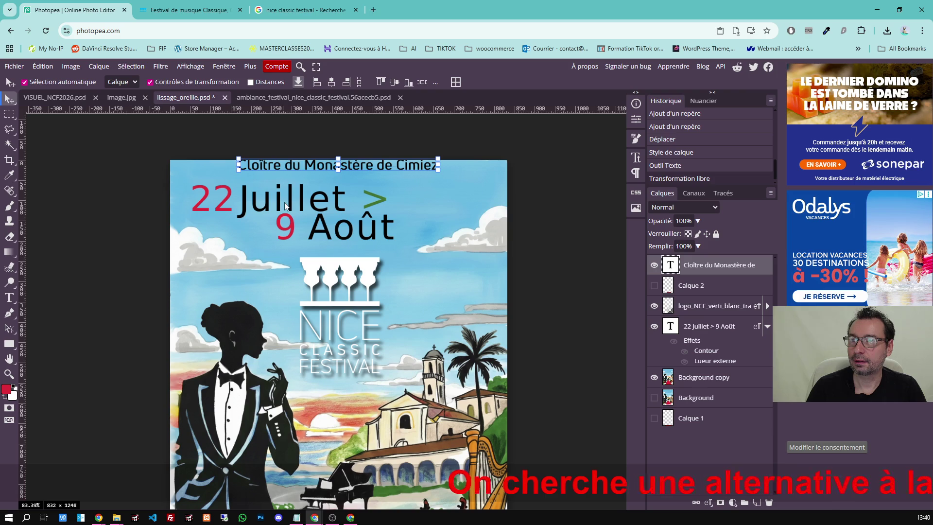
Nudge the date text slightly down and bring the venue line just above it.
left_click_drag(275, 202, 277, 205)
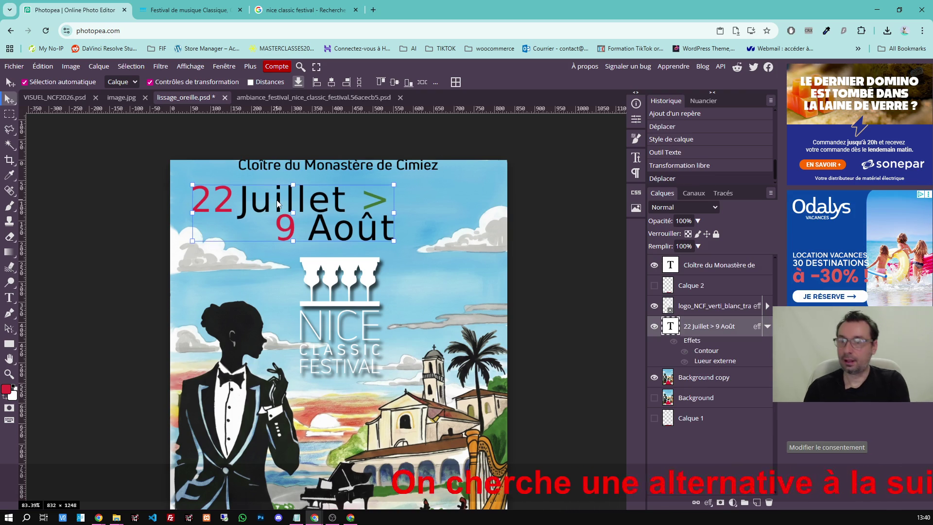
key("Down")
key("Down")
key("Down")
key("Down")
key("Down")
key("Down")
key("Down")
key("Down")
key("Down")
key("Down")
key("Down")
key("Down")
key("Down")
key("Down")
key("Down")
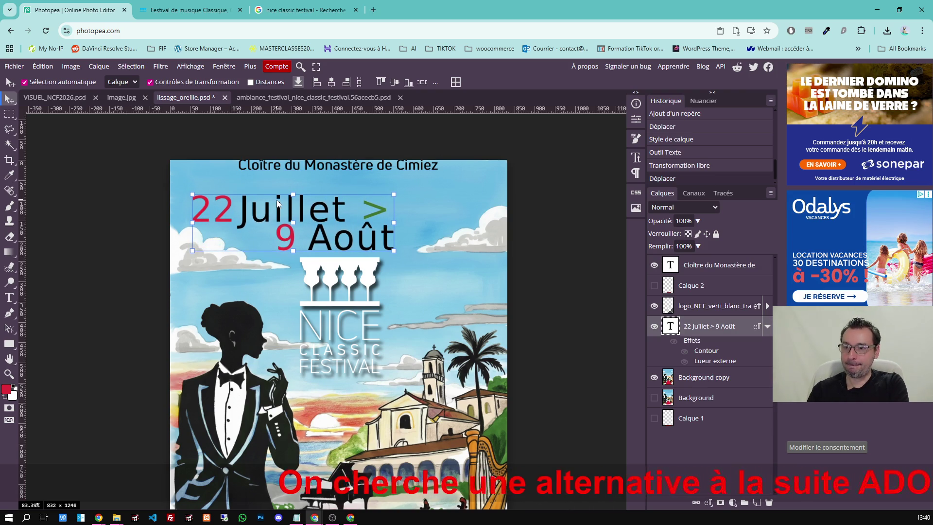
left_click_drag(321, 167, 274, 186)
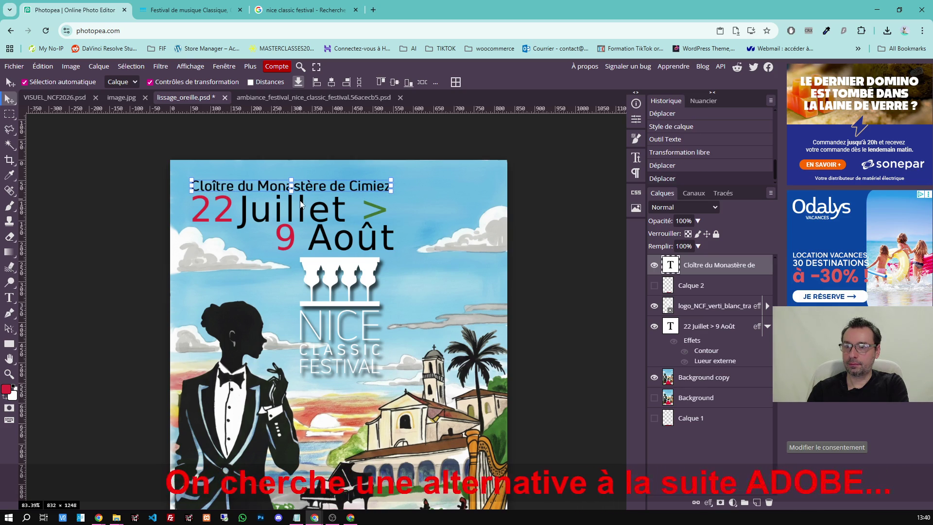
left_click_drag(26, 188, 194, 191)
Place vertical layout guides across the poster and adjust one of them.
left_click_drag(24, 220, 394, 232)
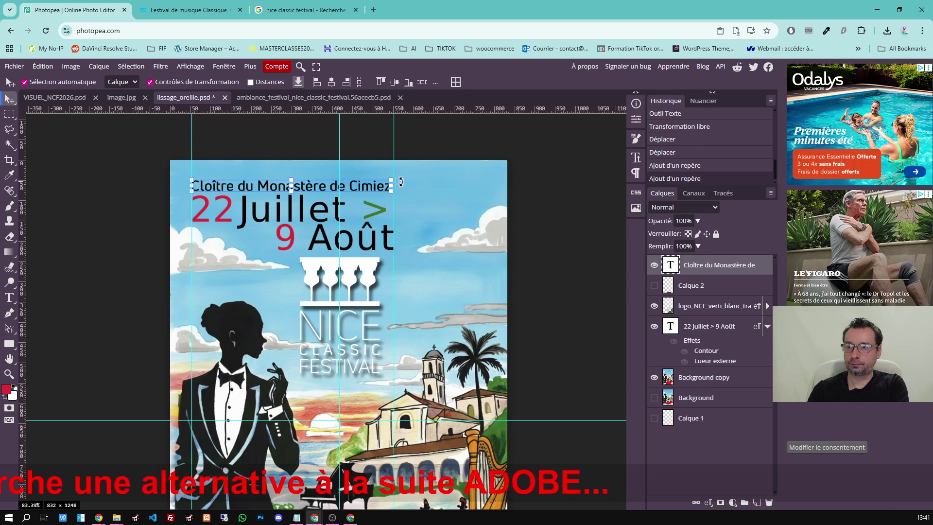
left_click_drag(391, 186, 395, 187)
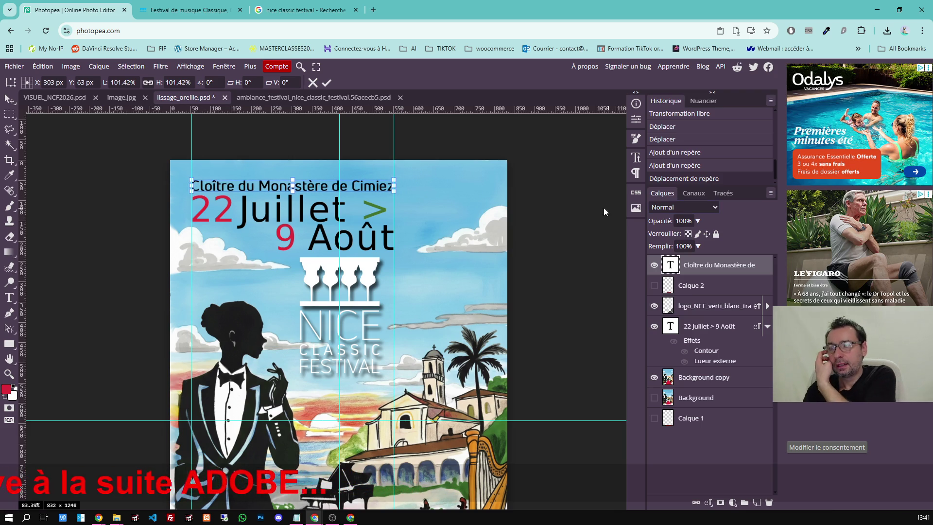
Set the venue line's font weight to Book in the Caractères panel.
left_click(636, 157)
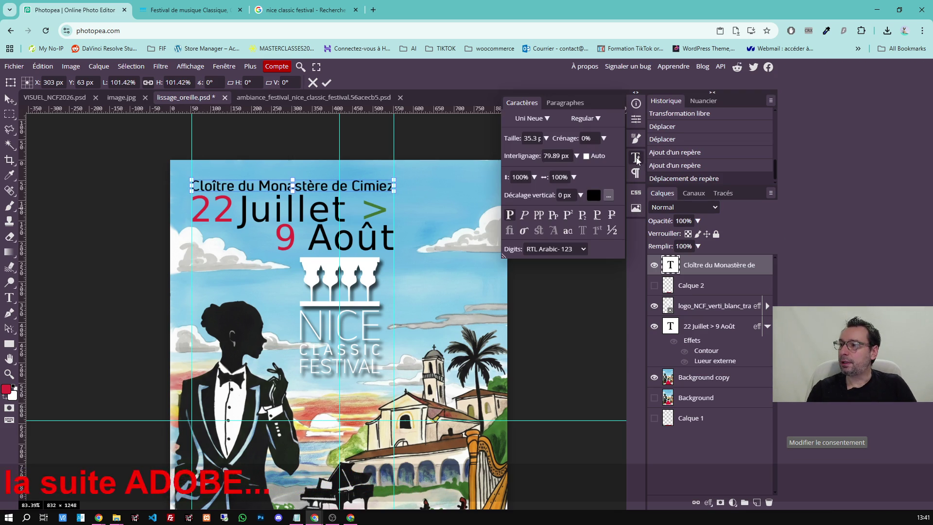
left_click(597, 119)
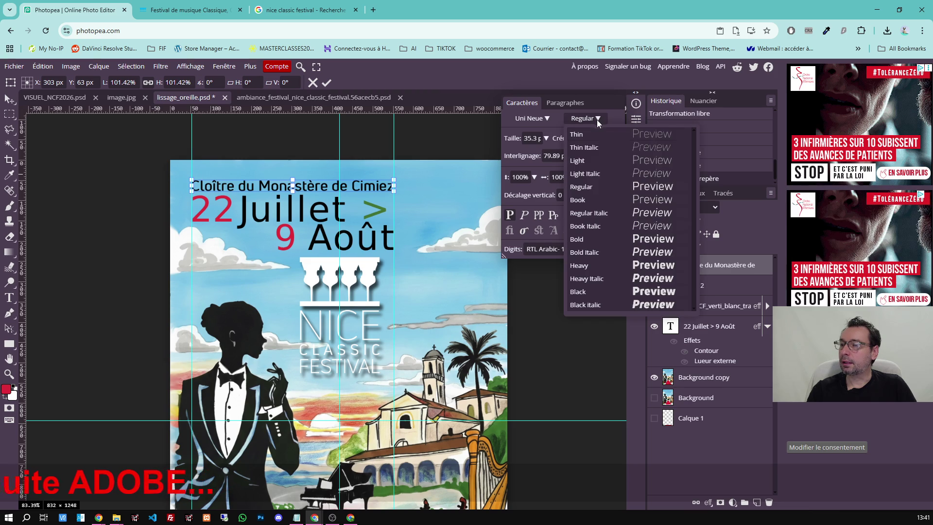
left_click(595, 163)
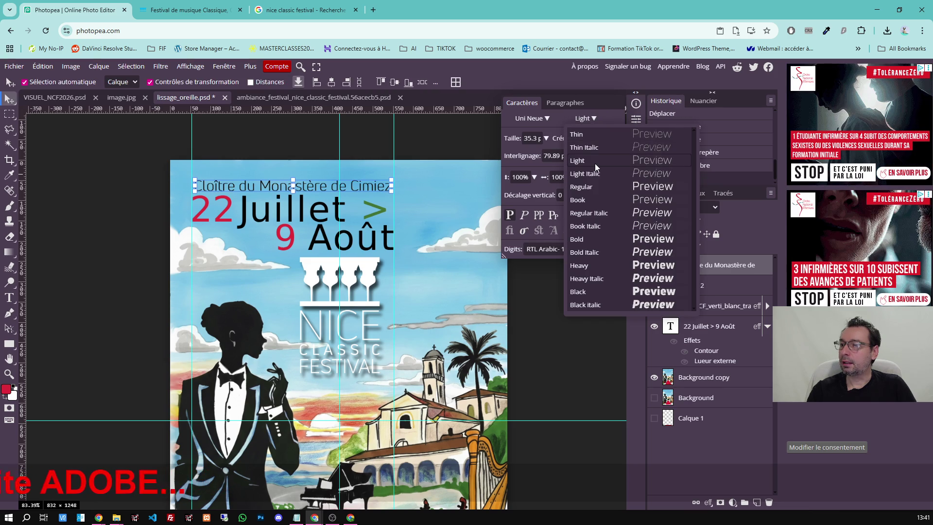
left_click(592, 198)
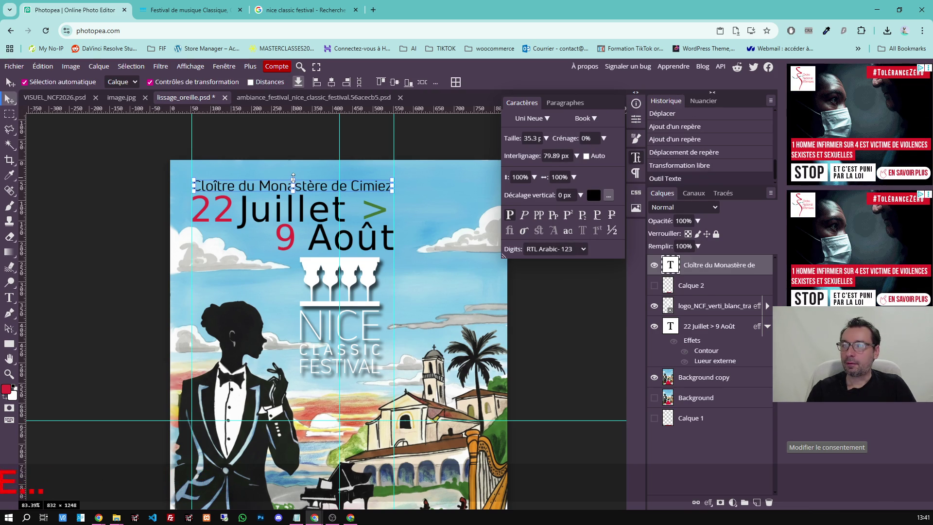
Try resizing the venue line, cancel each attempt to keep its original size, and close the panel.
left_click_drag(293, 180, 293, 183)
left_click(312, 81)
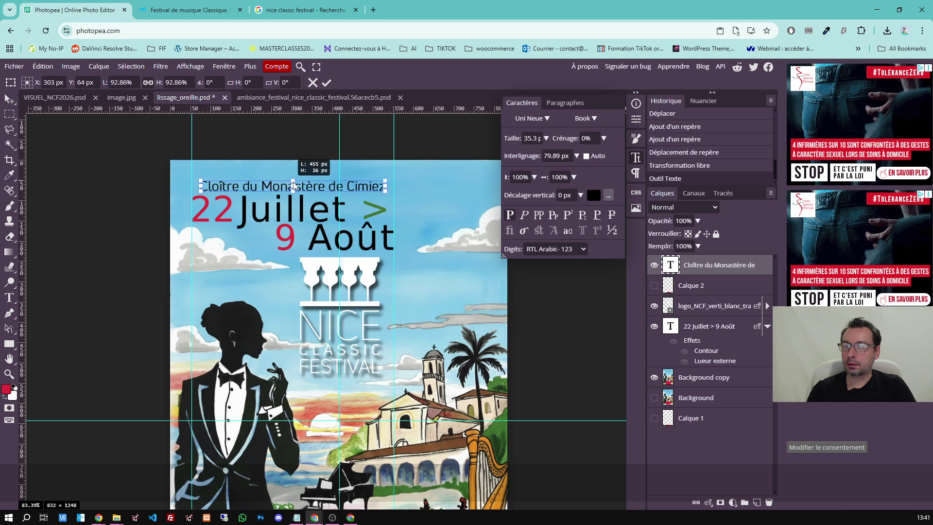
key("Escape")
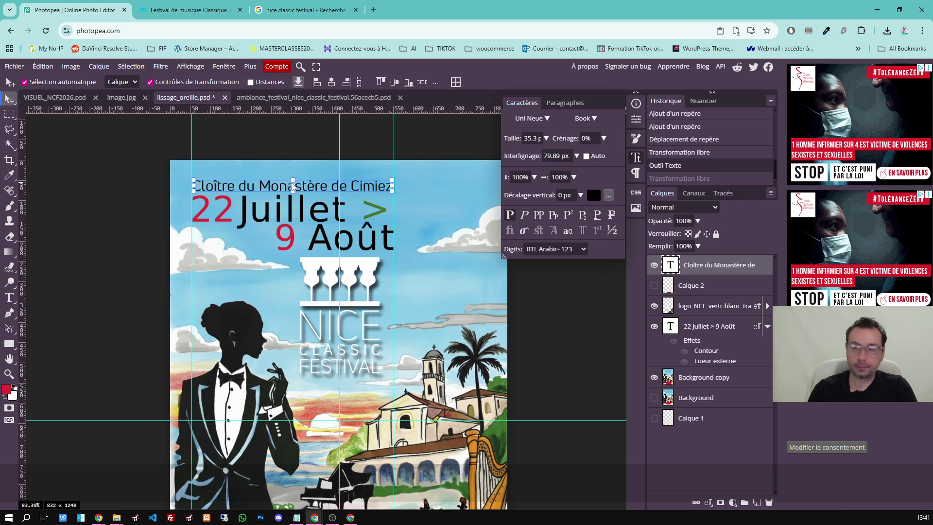
left_click_drag(291, 180, 293, 183)
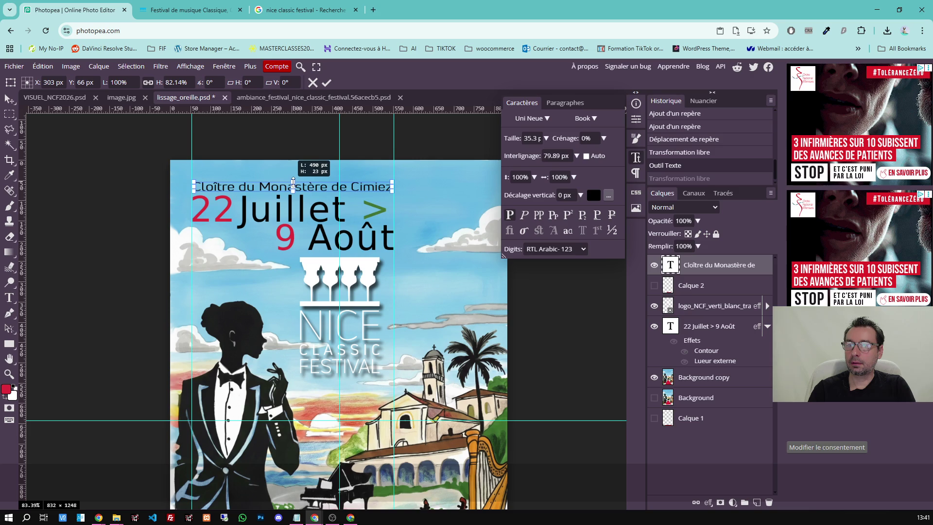
left_click_drag(293, 184, 294, 183)
left_click(312, 84)
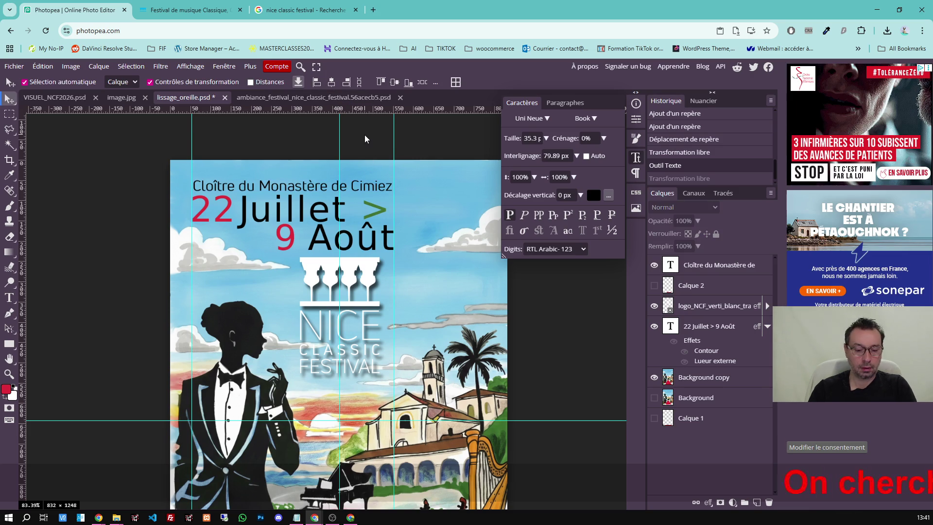
left_click(633, 159)
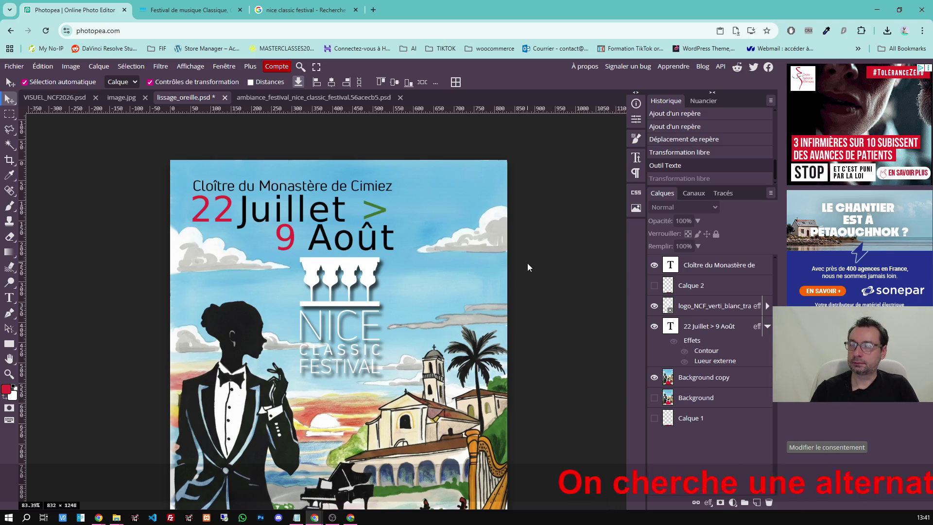
scroll(527, 267, "down", 3)
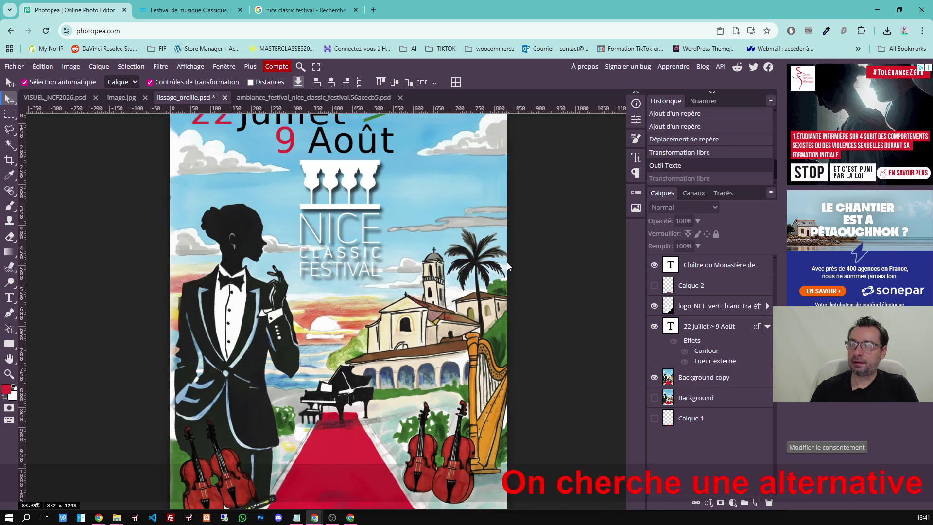
scroll(508, 266, "up", 2)
scroll(508, 266, "up", 4)
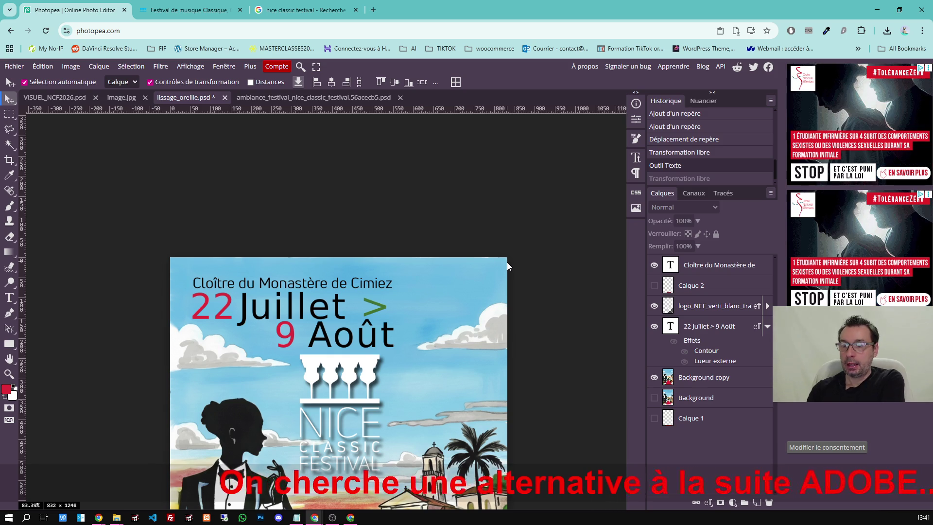
scroll(506, 267, "down", 2)
scroll(507, 266, "down", 3)
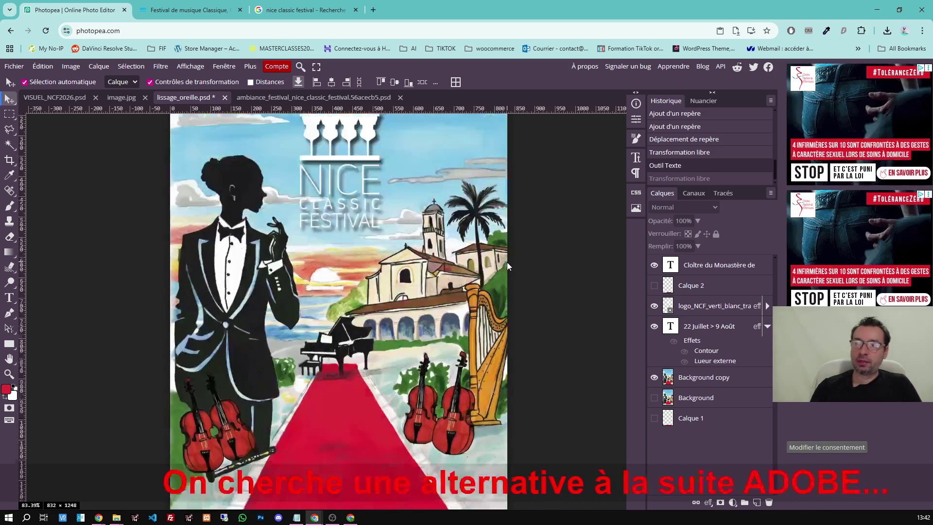
scroll(507, 262, "up", 1)
scroll(506, 261, "down", 1)
scroll(508, 267, "down", 2)
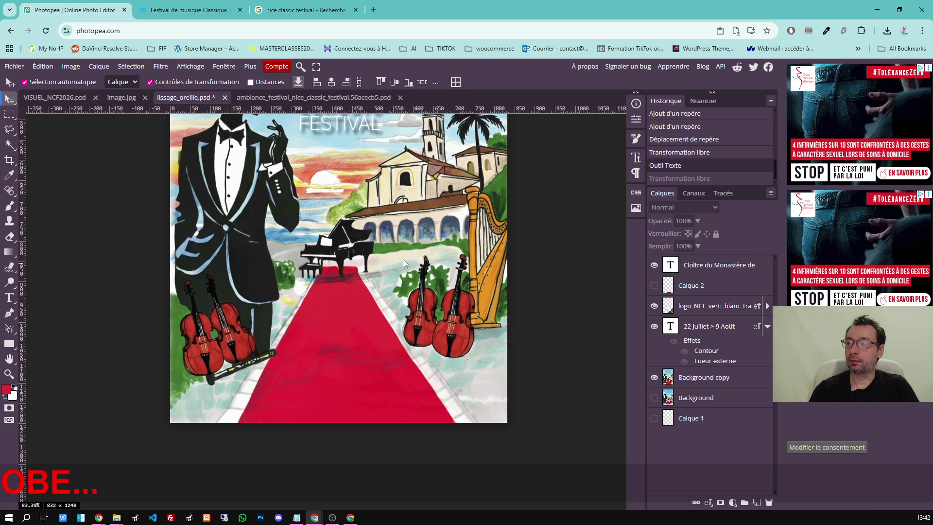
scroll(385, 291, "up", 2)
scroll(385, 291, "up", 3)
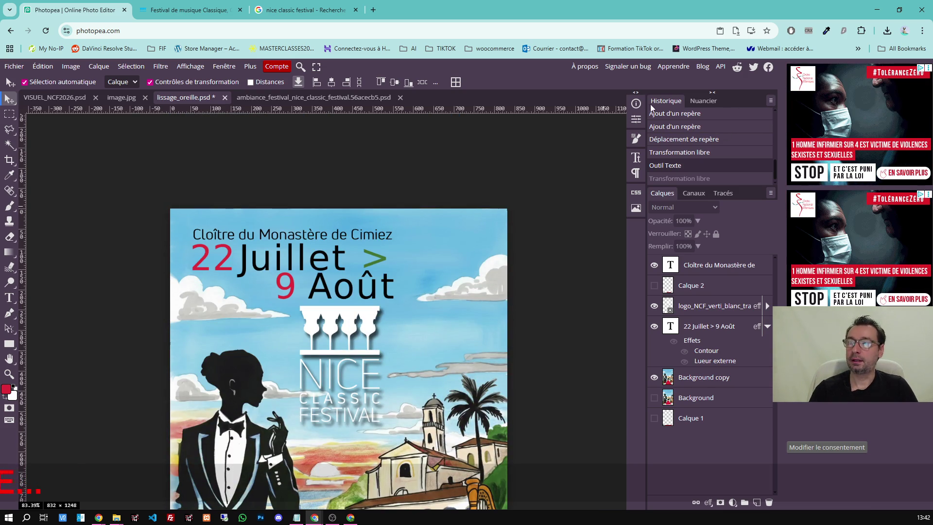
left_click(635, 105)
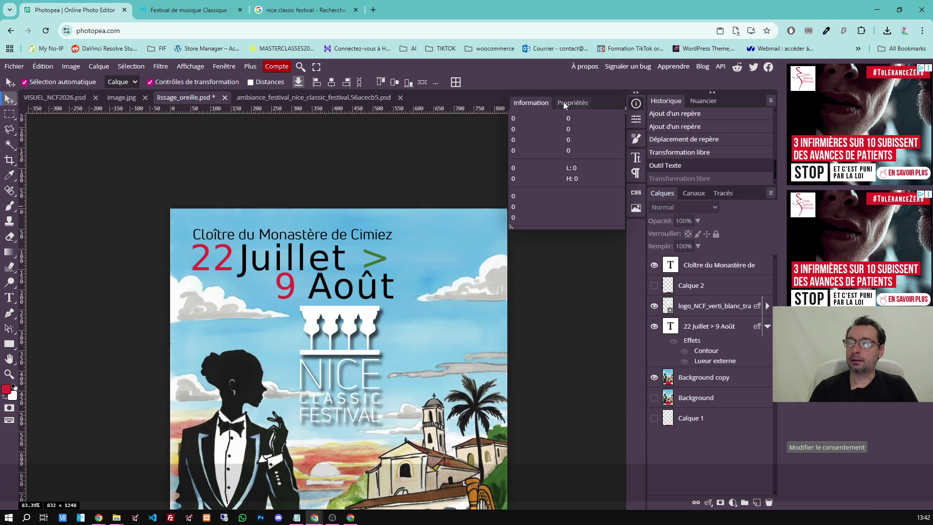
left_click(563, 103)
left_click(529, 102)
left_click(636, 104)
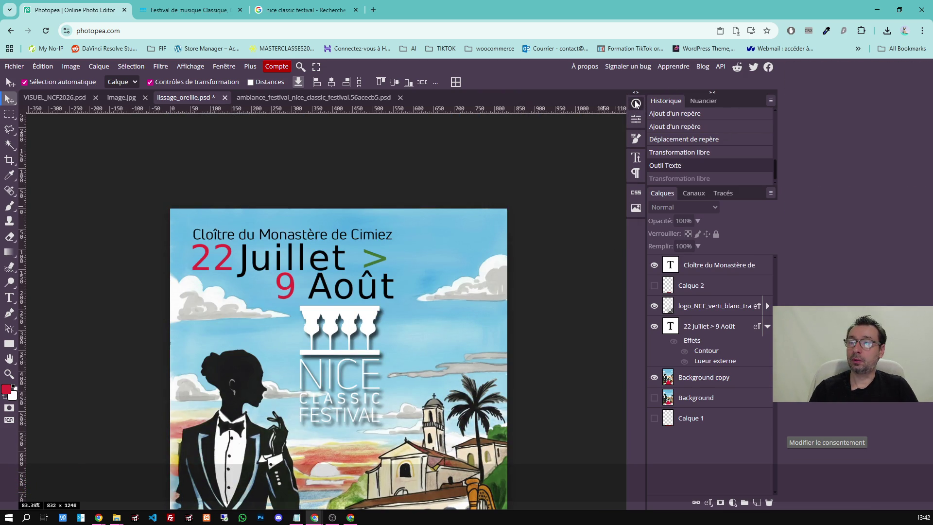
left_click(704, 101)
left_click(666, 100)
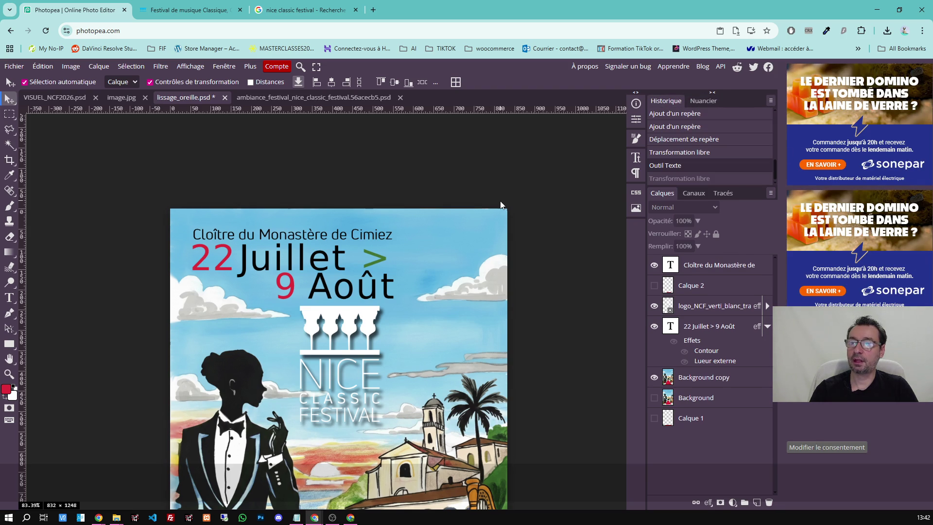
scroll(534, 222, "down", 3)
scroll(534, 222, "down", 2)
scroll(534, 222, "up", 2)
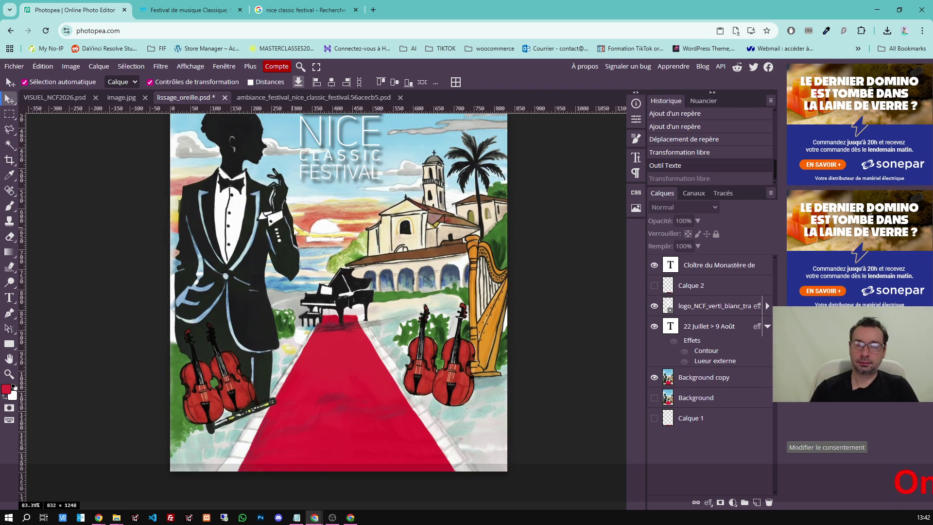
left_click(70, 66)
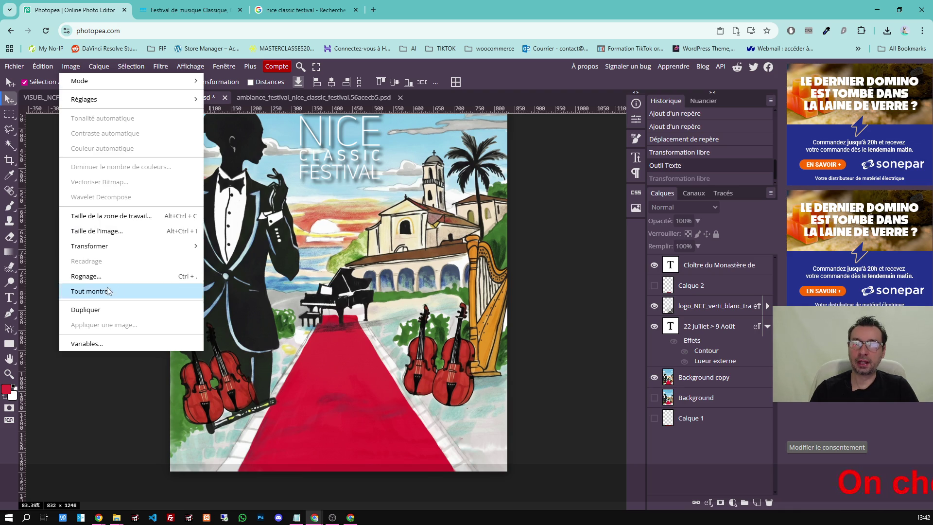
left_click(526, 265)
scroll(299, 248, "up", 2)
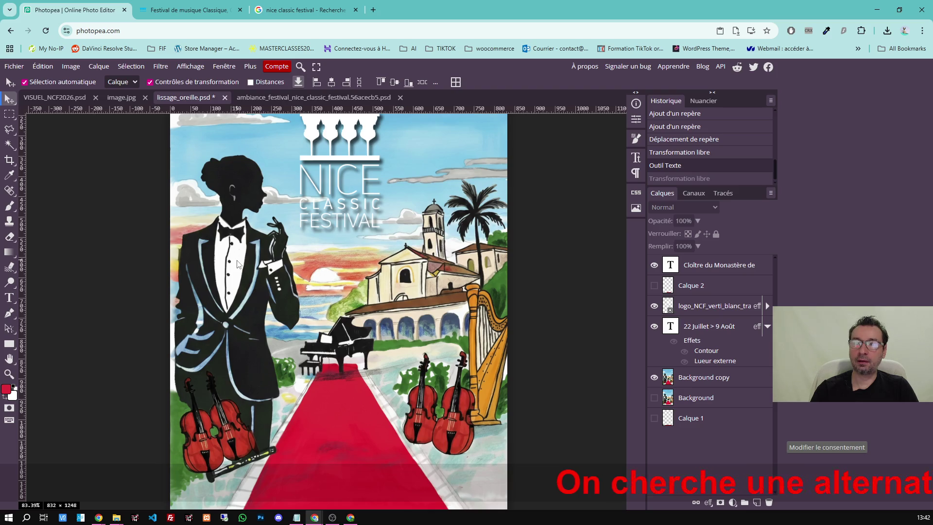
scroll(306, 291, "down", 1)
scroll(396, 328, "down", 1)
scroll(370, 333, "down", 1)
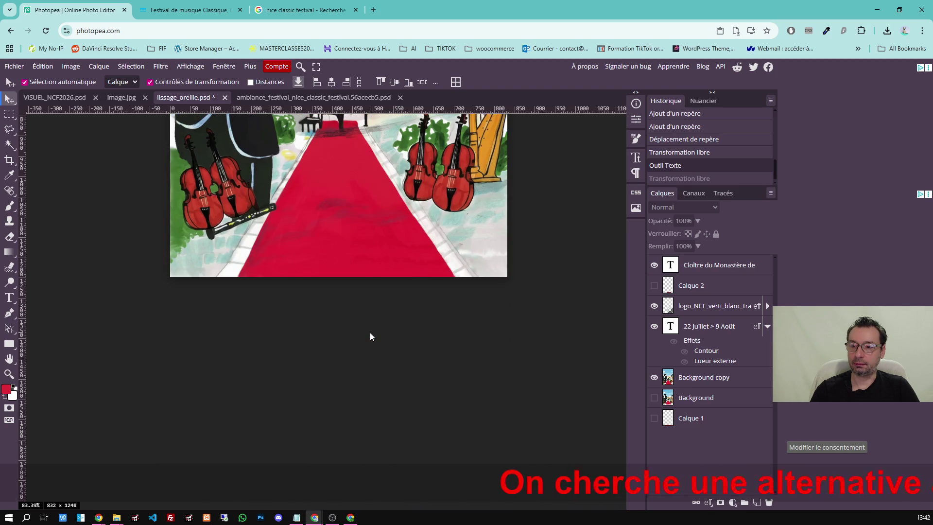
scroll(370, 337, "up", 1)
scroll(370, 334, "up", 1)
scroll(380, 348, "up", 1)
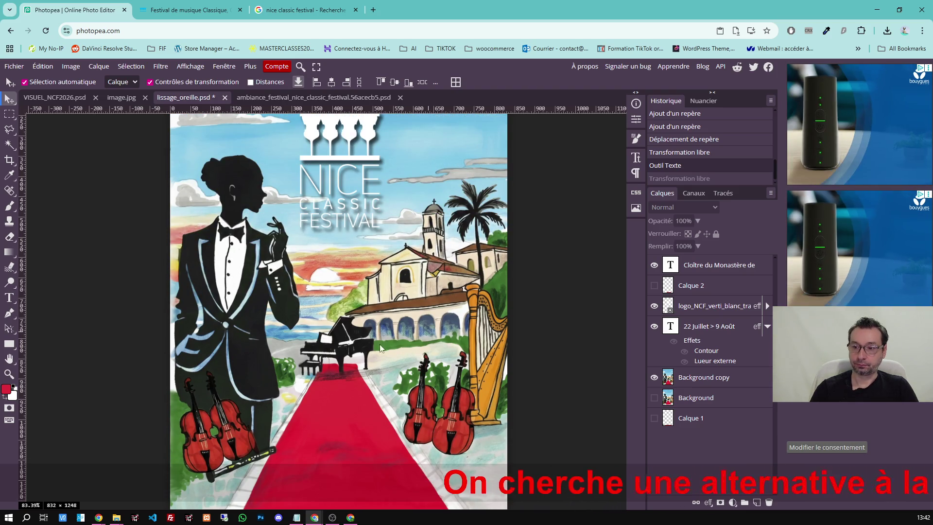
scroll(307, 283, "up", 1)
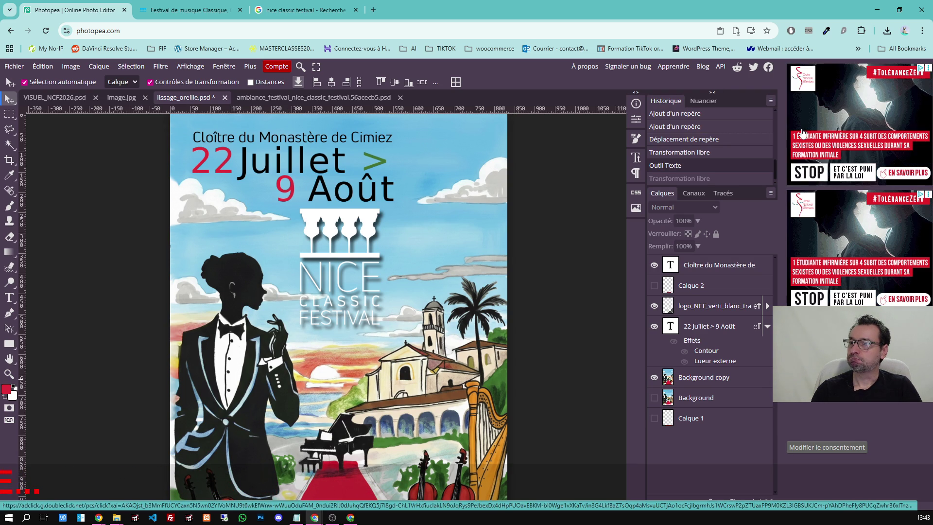
Save the poster document with Fichier > Enregistrer.
left_click(15, 66)
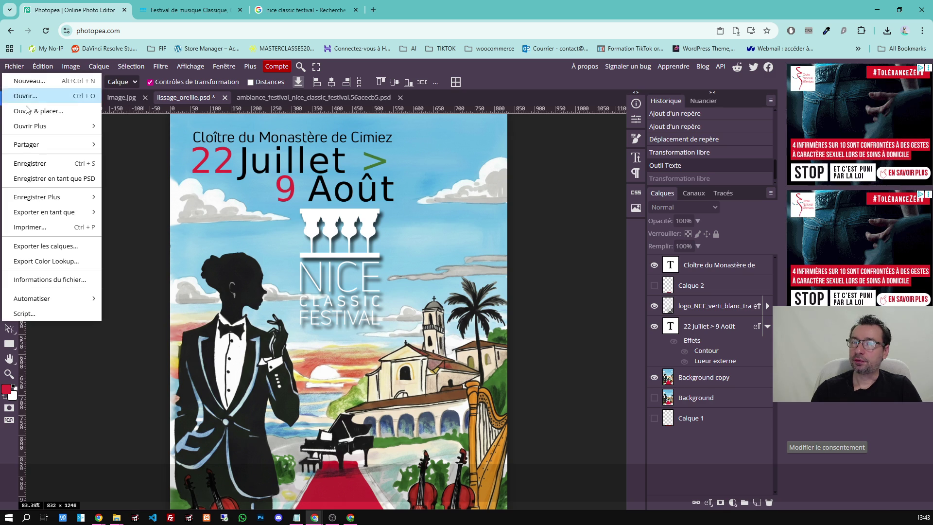
left_click(40, 161)
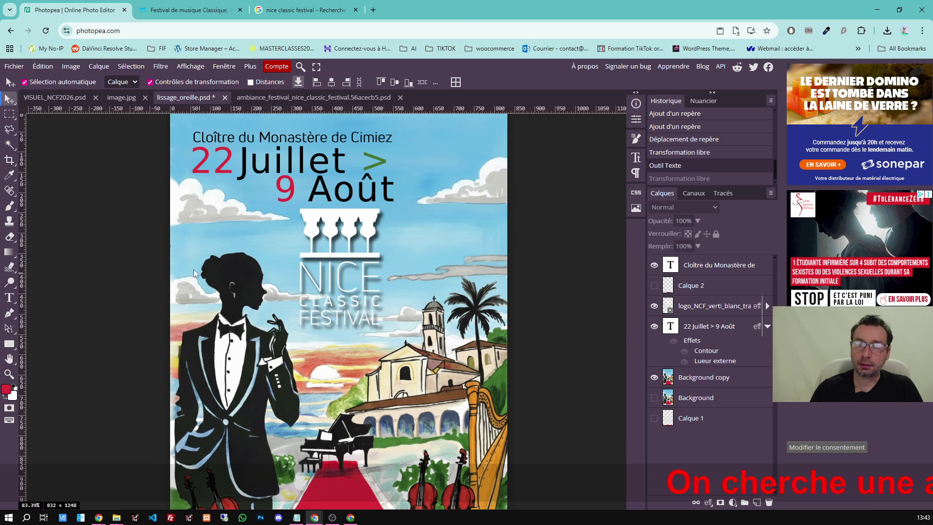
scroll(175, 249, "up", 2)
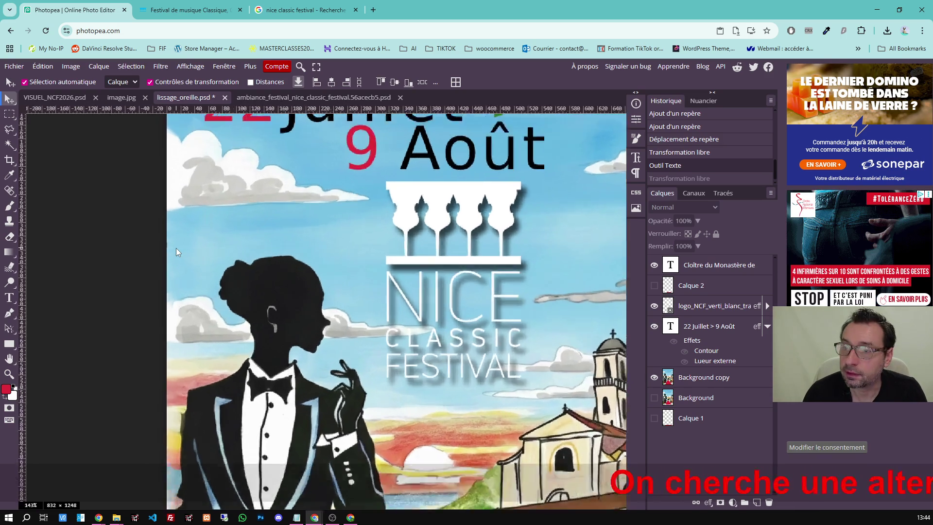
scroll(175, 248, "up", 2)
scroll(176, 248, "up", 2)
scroll(176, 248, "up", 1)
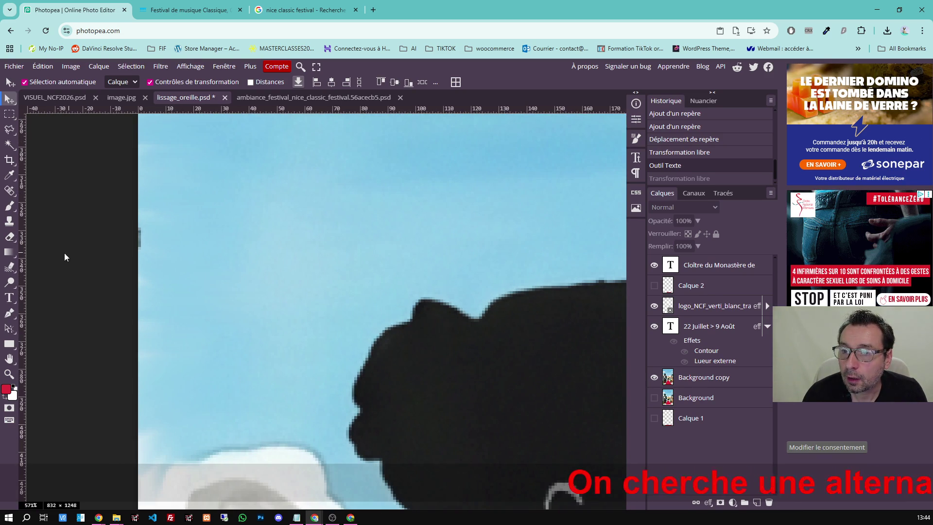
Smudge the sky beside the silhouette's head on the Background copy layer, then start renaming it.
left_click(10, 267)
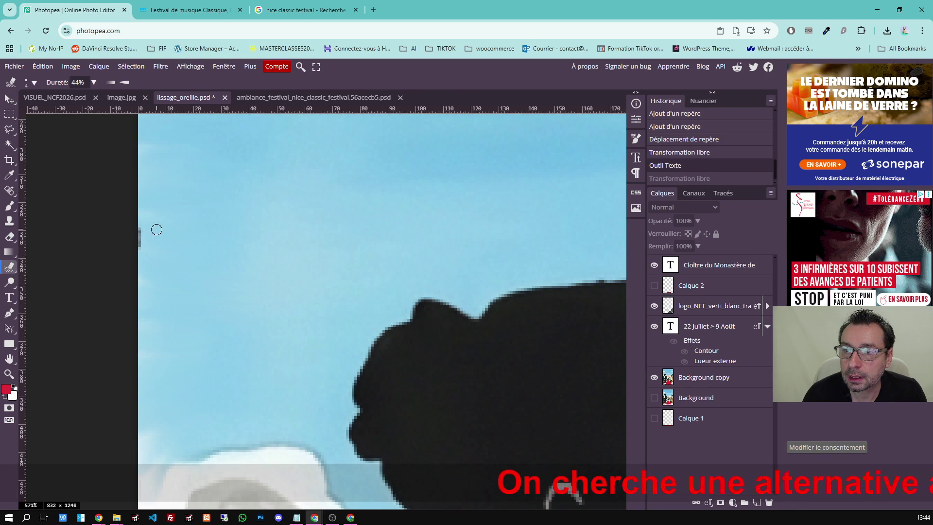
left_click(124, 233)
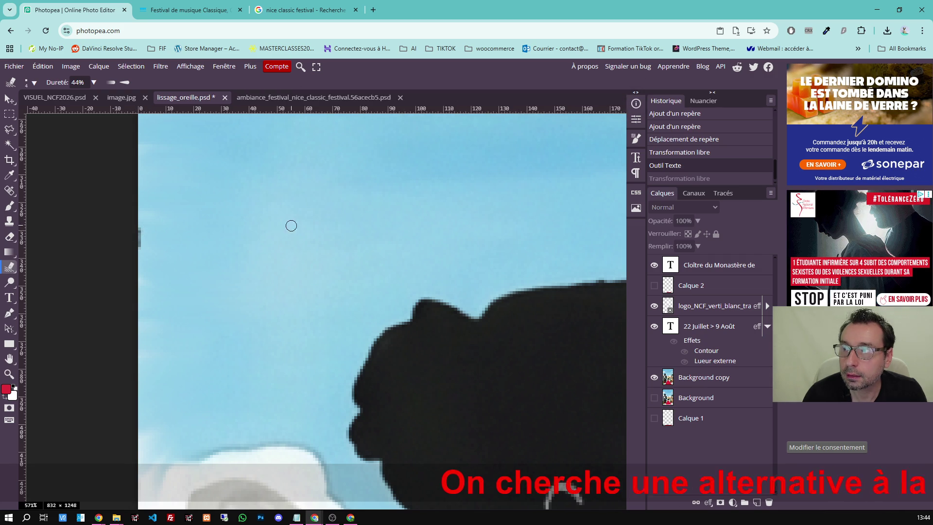
left_click(704, 379)
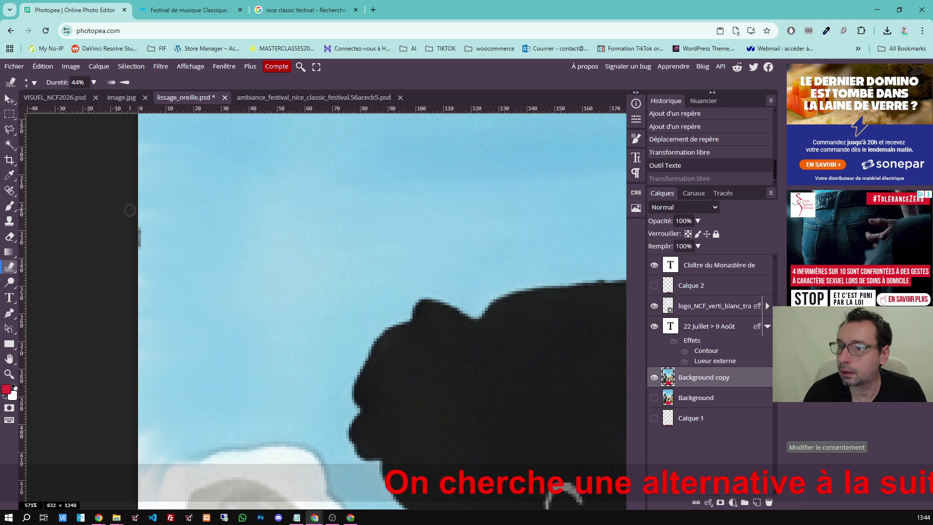
mouse_move(115, 230)
left_mouse_down()
mouse_move(165, 238)
mouse_move(135, 244)
mouse_move(148, 242)
mouse_move(146, 229)
left_mouse_up()
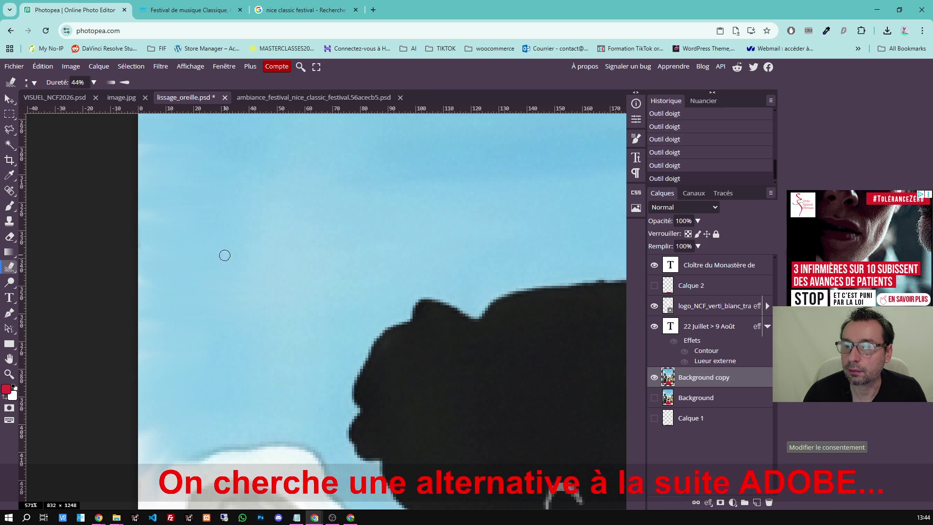
scroll(254, 259, "down", 1)
scroll(254, 258, "down", 3)
scroll(254, 259, "down", 3)
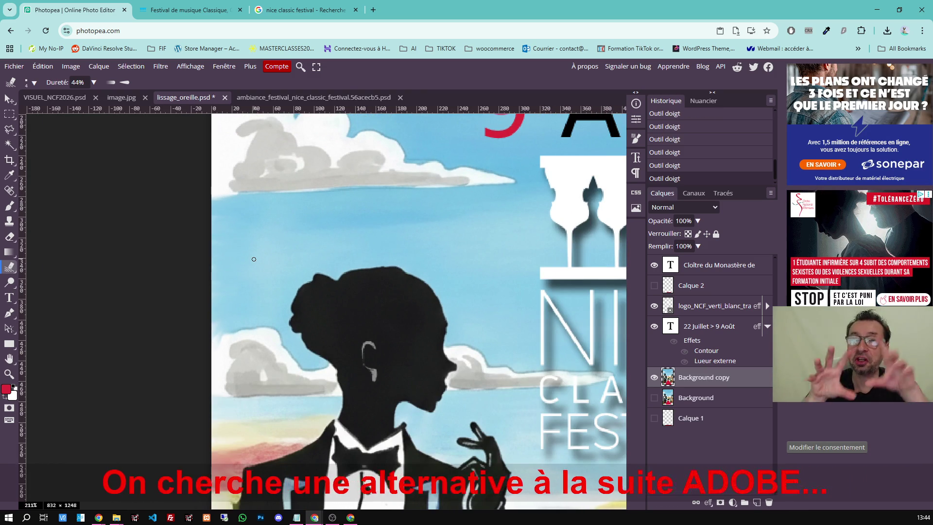
scroll(253, 259, "down", 5)
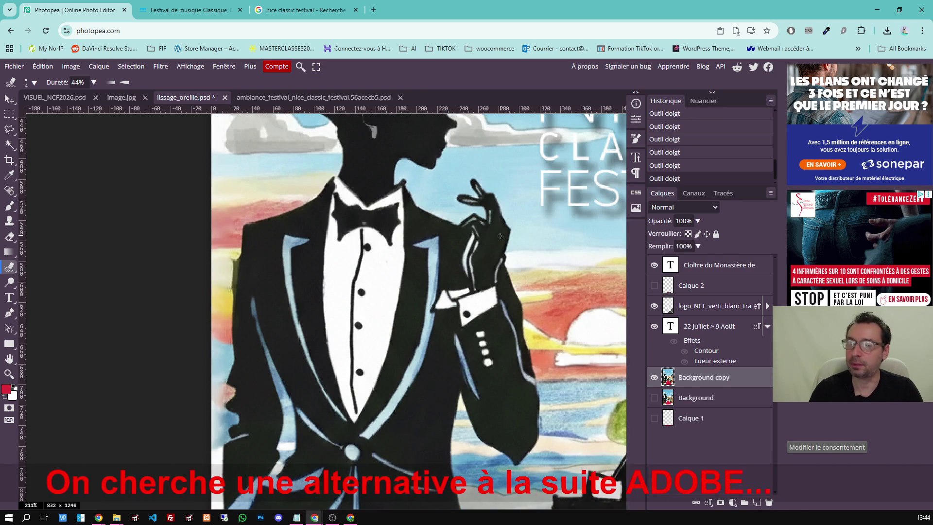
scroll(486, 233, "down", 1)
scroll(487, 234, "down", 5)
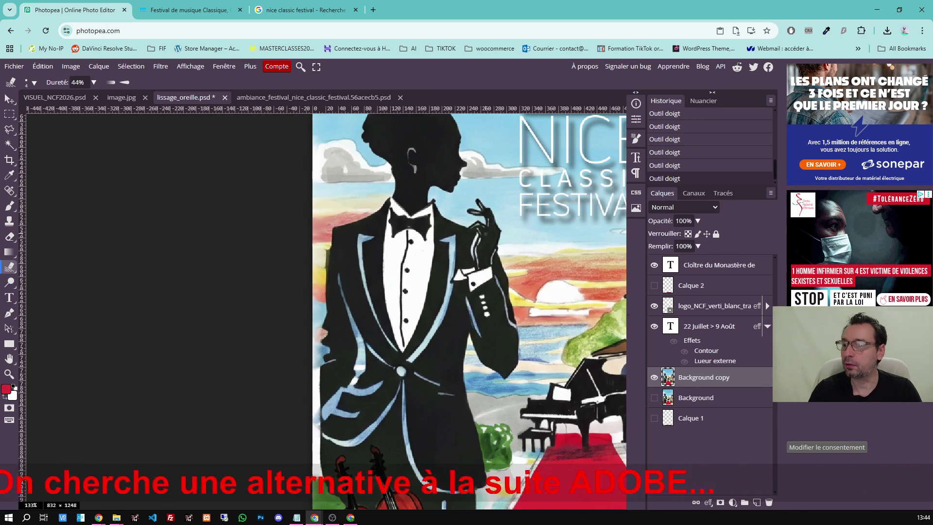
scroll(486, 233, "up", 3)
scroll(485, 233, "down", 1)
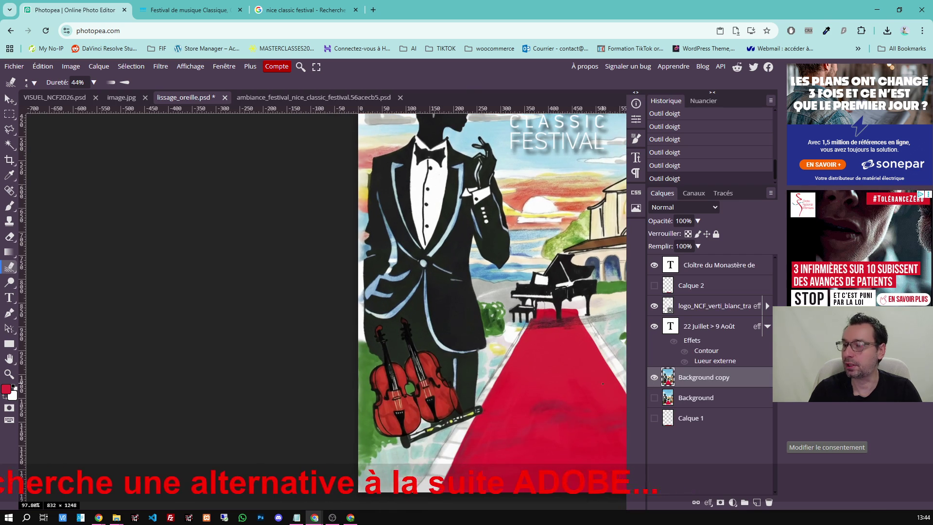
scroll(438, 292, "right", 3)
scroll(437, 292, "down", 2)
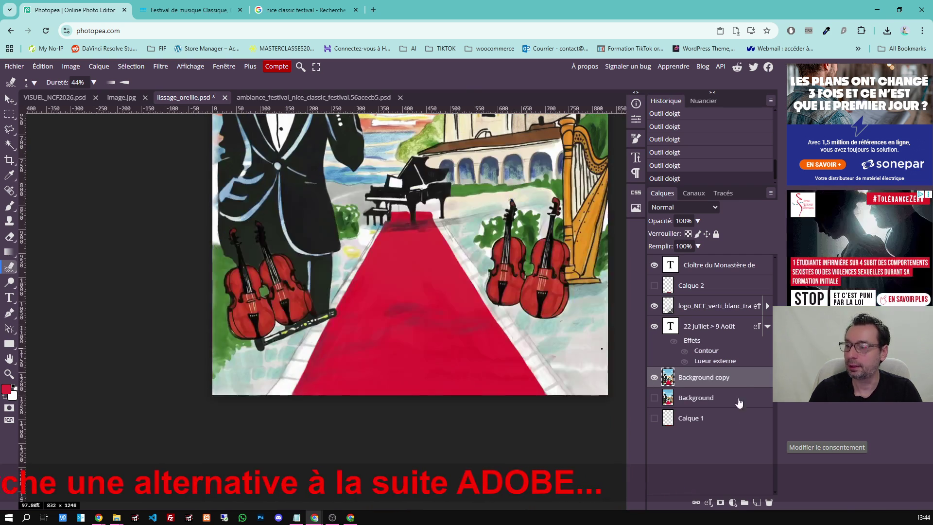
double_click(713, 381)
type("Visuel fond")
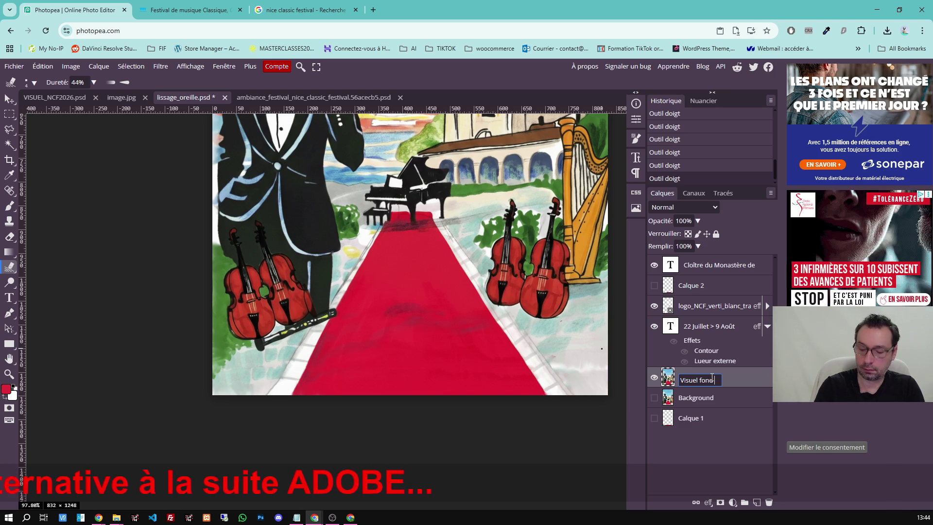
type(" 2026")
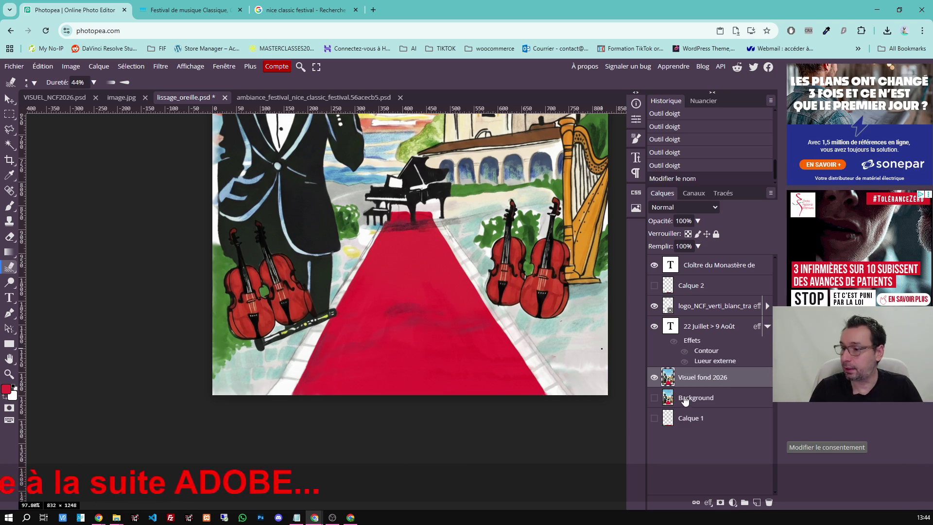
Create a new layer folder and move Background and Calque 1 into it.
left_click(744, 503)
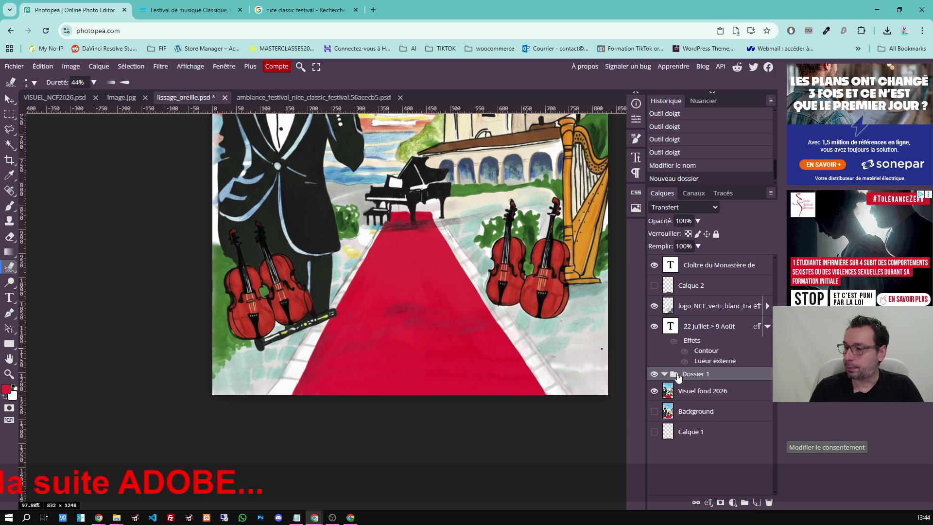
left_click_drag(692, 411, 693, 375)
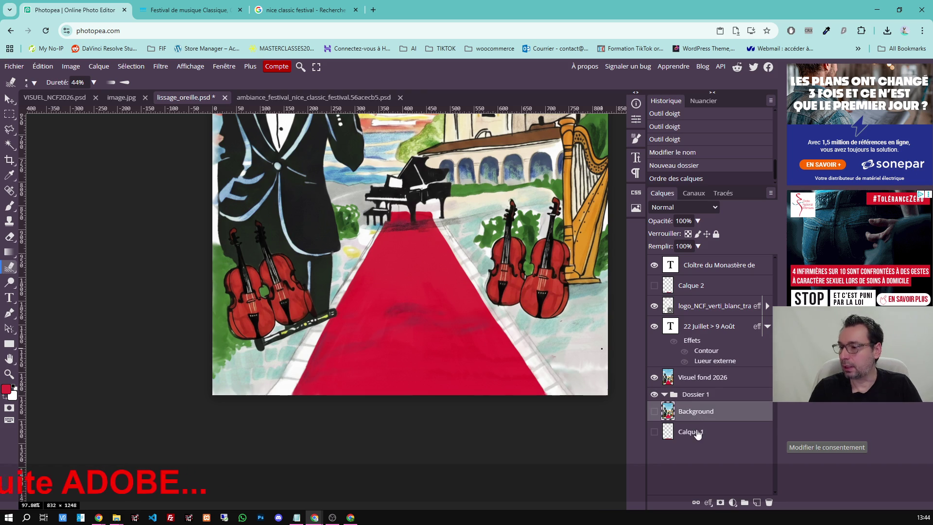
left_click(697, 432, "shift")
mouse_move(697, 432)
left_mouse_down()
mouse_move(698, 398)
mouse_move(688, 440)
left_mouse_up()
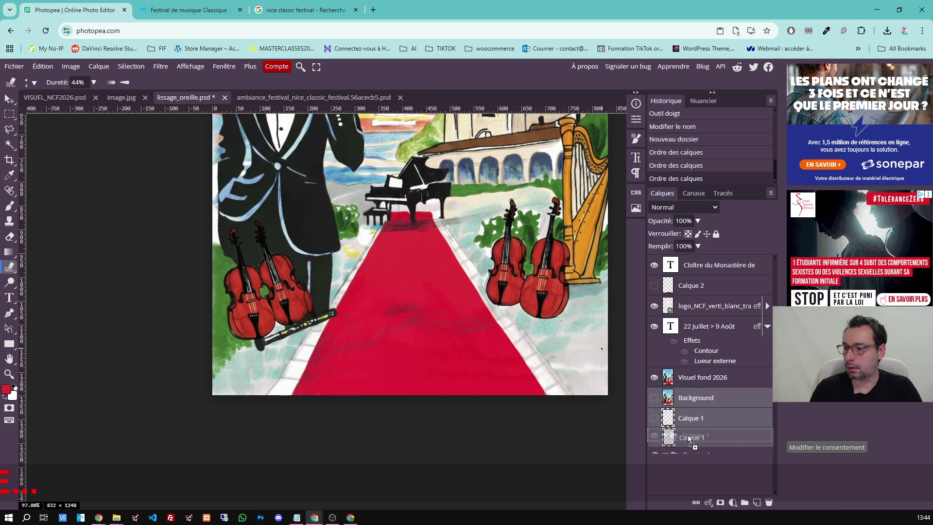
Rename the folder 'OLD sécu', add Calque 2 to it and collapse it.
double_click(695, 394)
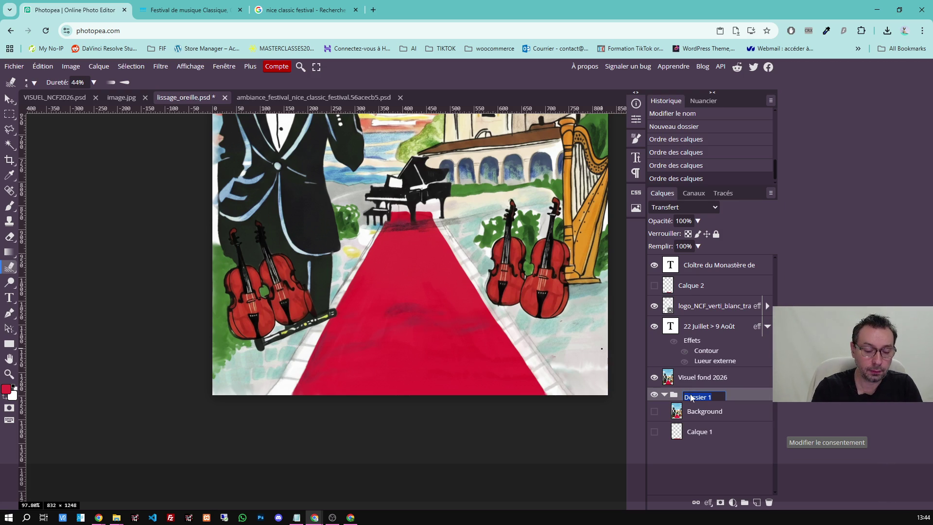
type("OPD sécu")
key("Return")
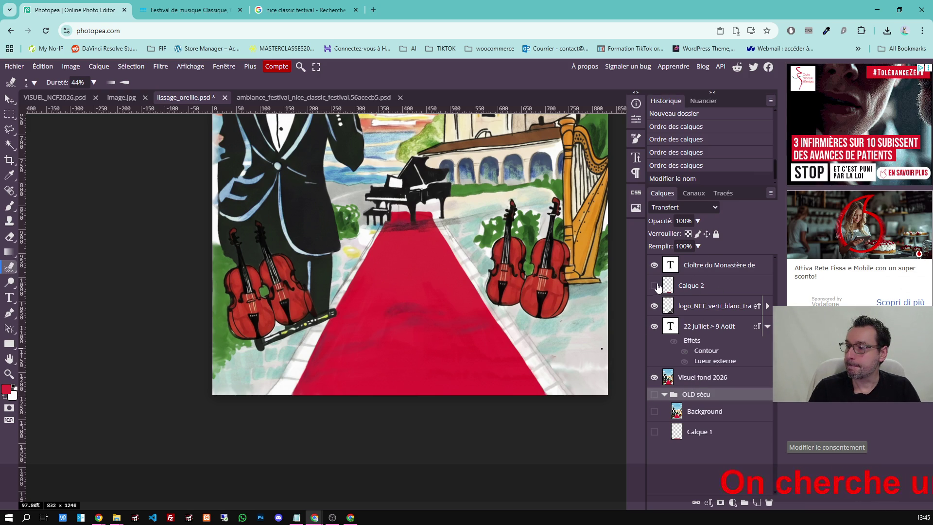
left_click_drag(696, 290, 691, 400)
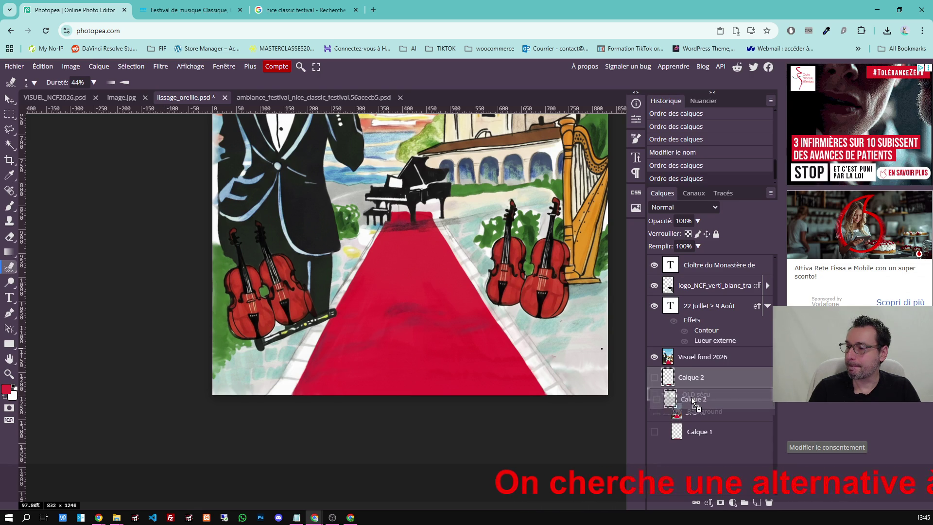
left_click(662, 374)
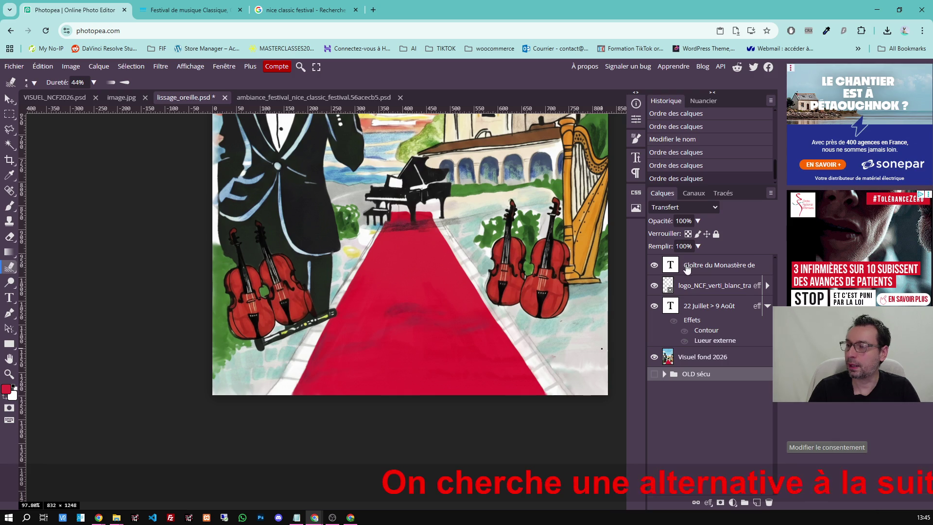
Duplicate the NCF logo layer via Dupliquer le calque, accepting rasterization, and hide the copy.
left_click(699, 286)
right_click(699, 287)
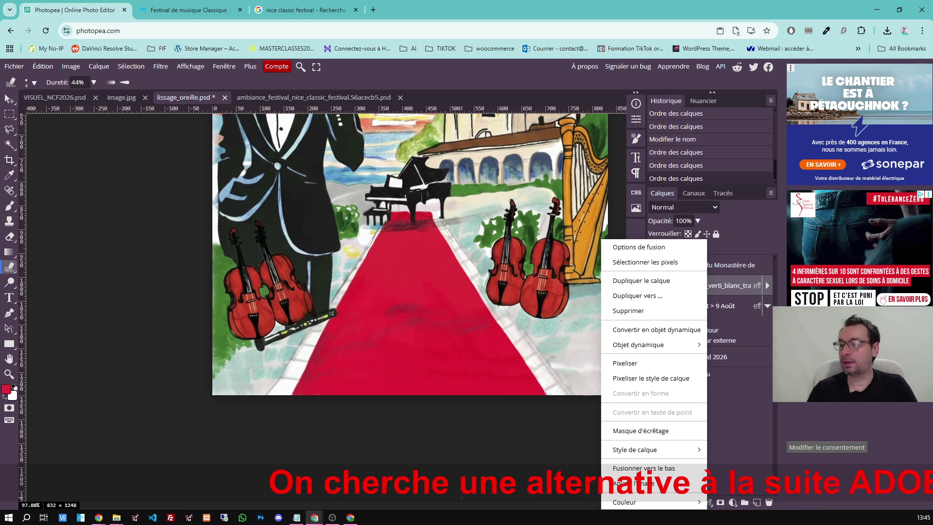
left_click(644, 468)
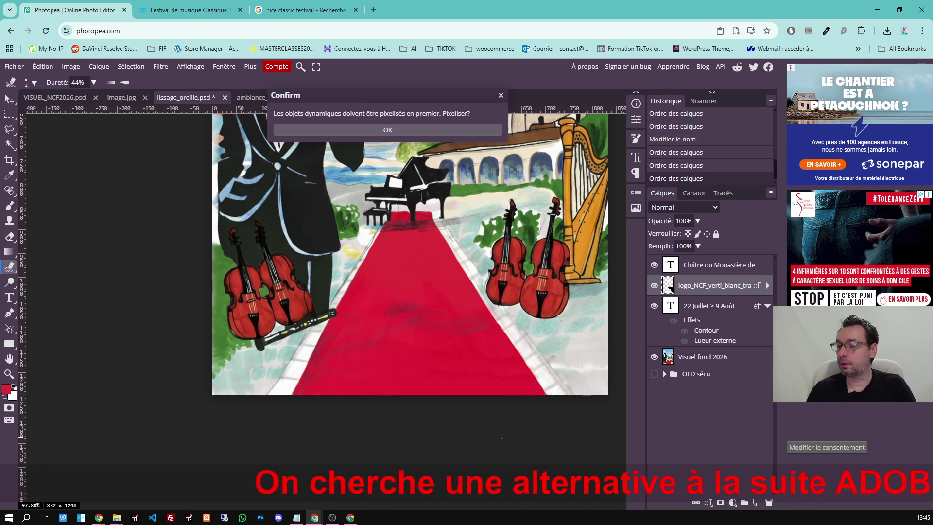
left_click(340, 132)
left_click_drag(701, 297, 757, 503)
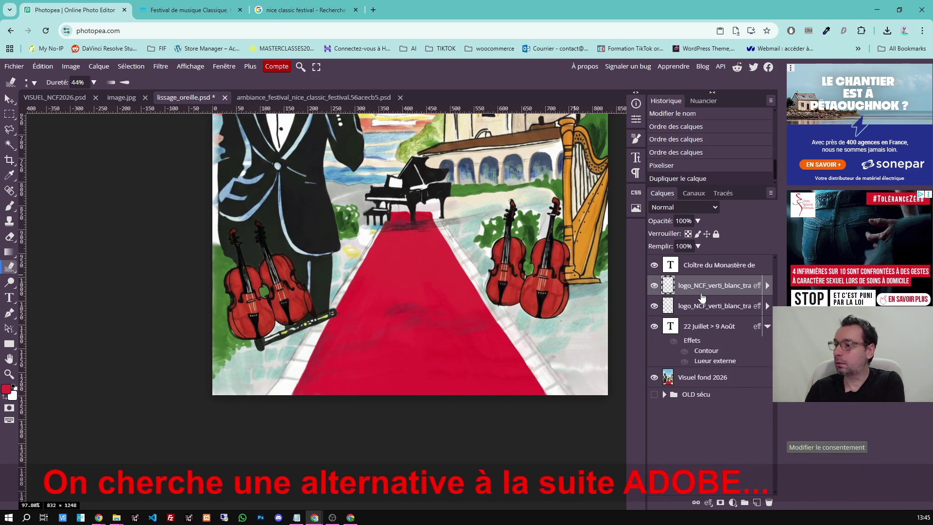
left_click(654, 305)
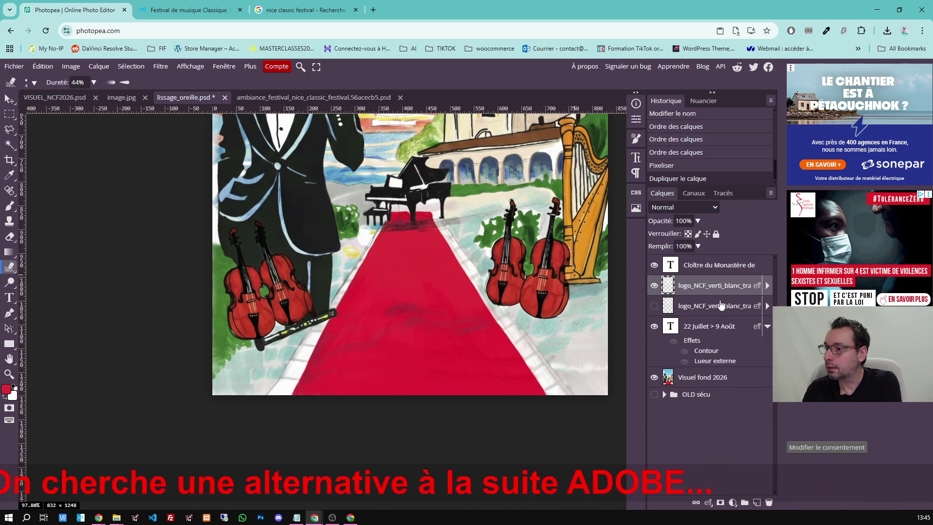
left_click(655, 286)
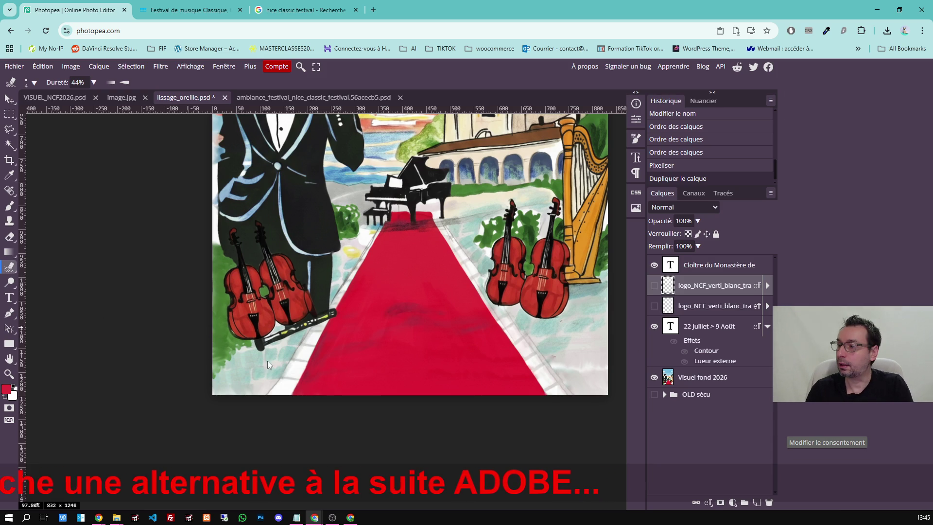
Undo the rasterized duplication and duplicate the logo layer unrasterized by dragging it onto New Layer.
key("ctrl+z")
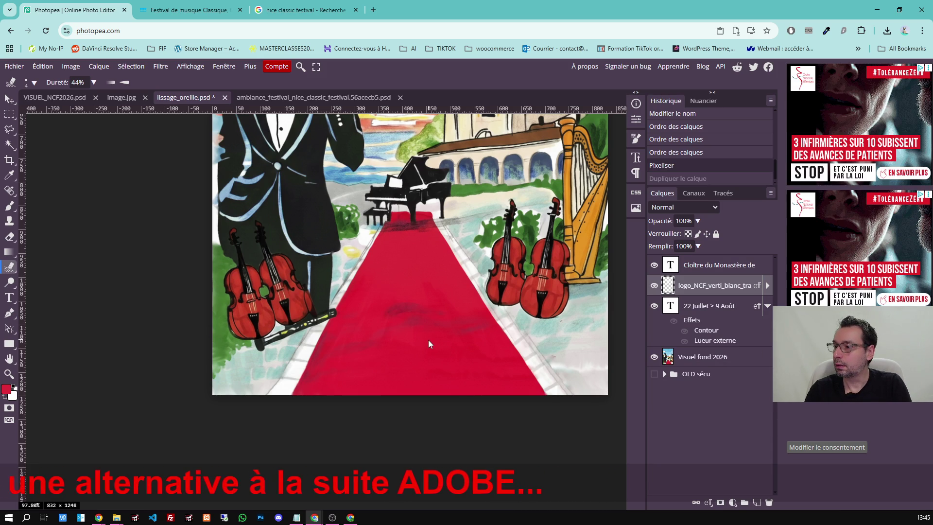
key("ctrl+z")
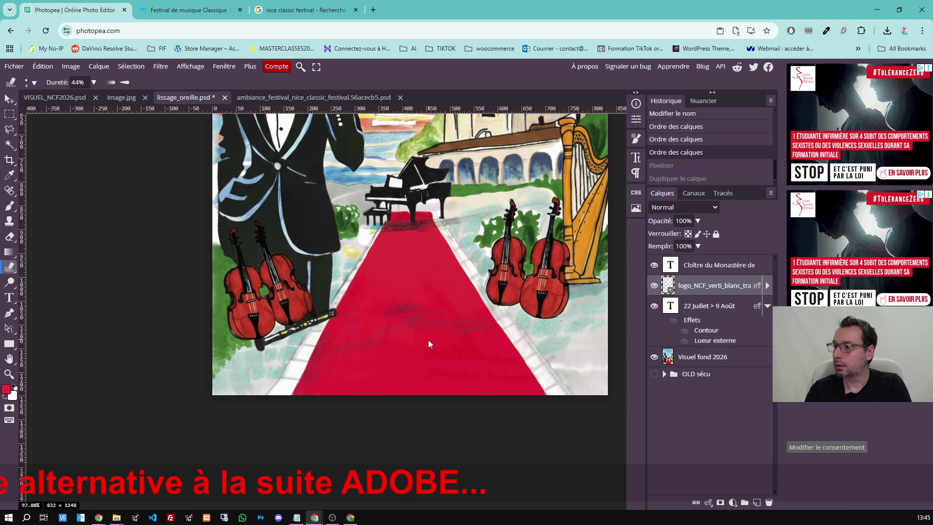
left_click_drag(705, 288, 756, 504)
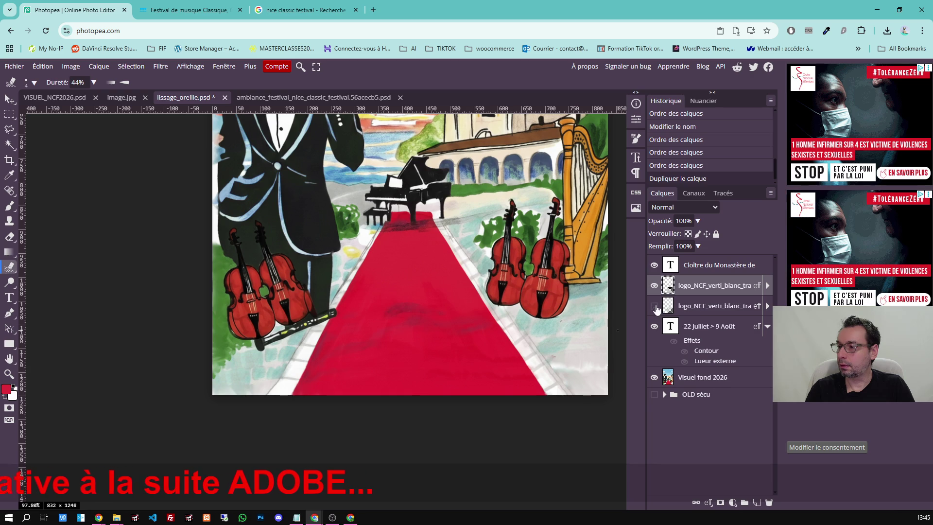
right_click(693, 286)
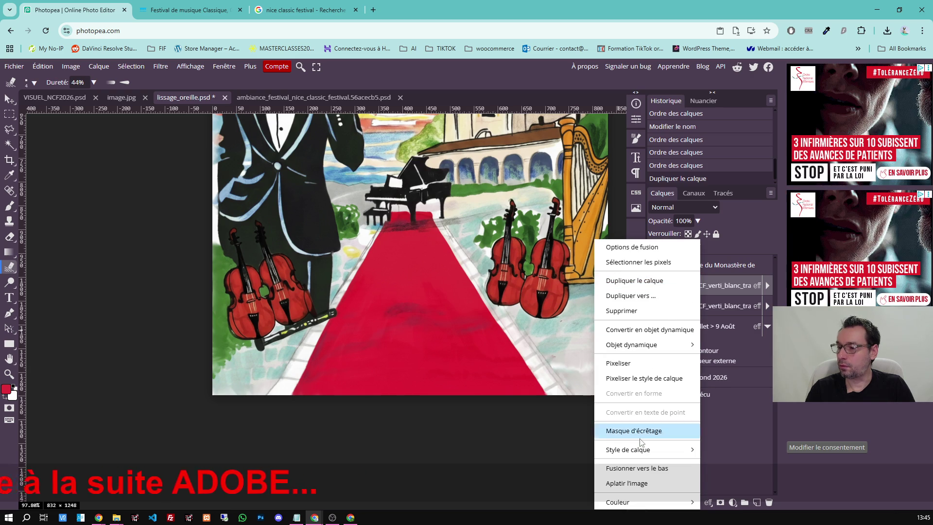